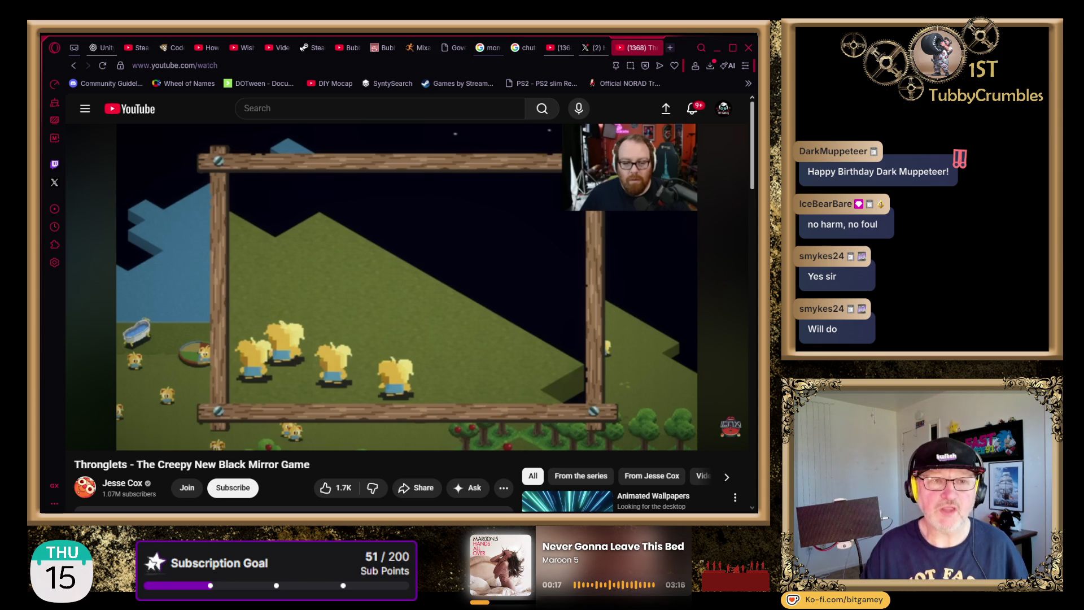
Step: Load the science streamer's Twitch channel address in a new Opera GX tab
{"action": "mouse_move", "coordinate": [407, 283]}
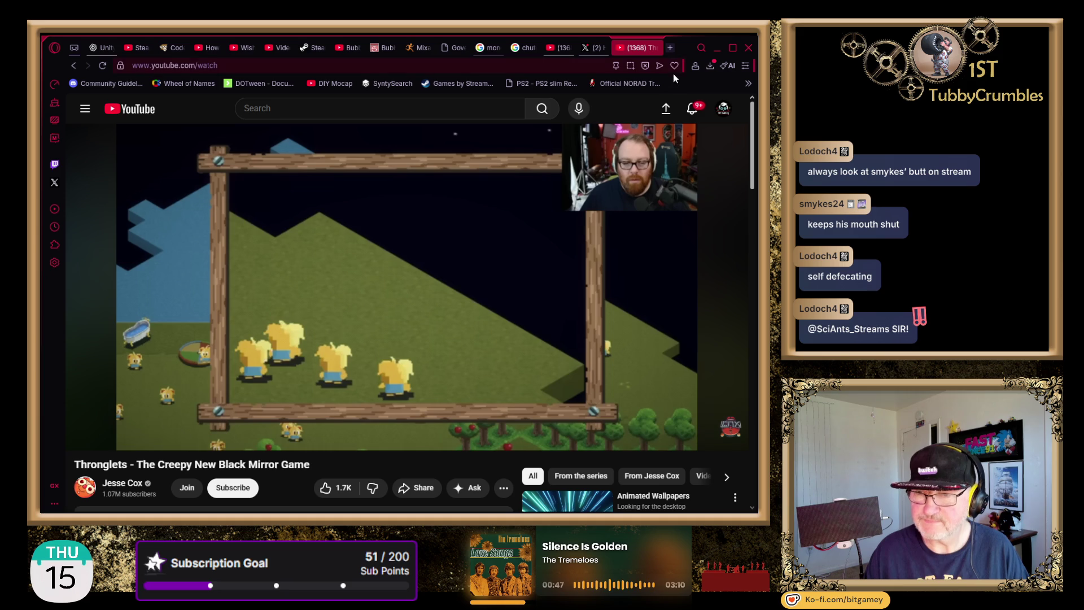
{"action": "left_click", "coordinate": [667, 48]}
{"action": "type", "text": "sciants_streams"}
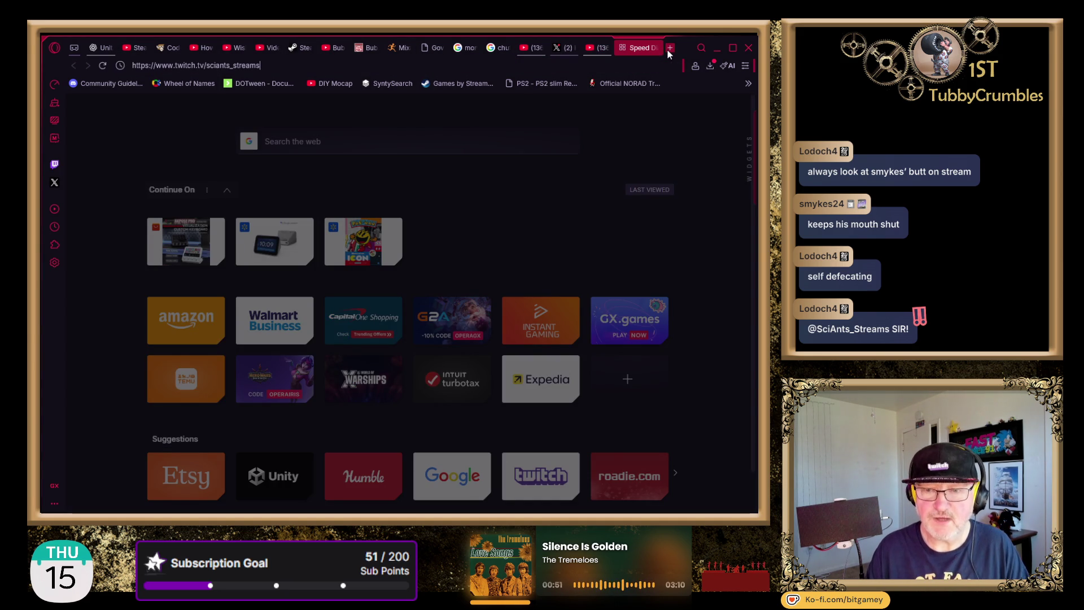
{"action": "key", "text": "Return"}
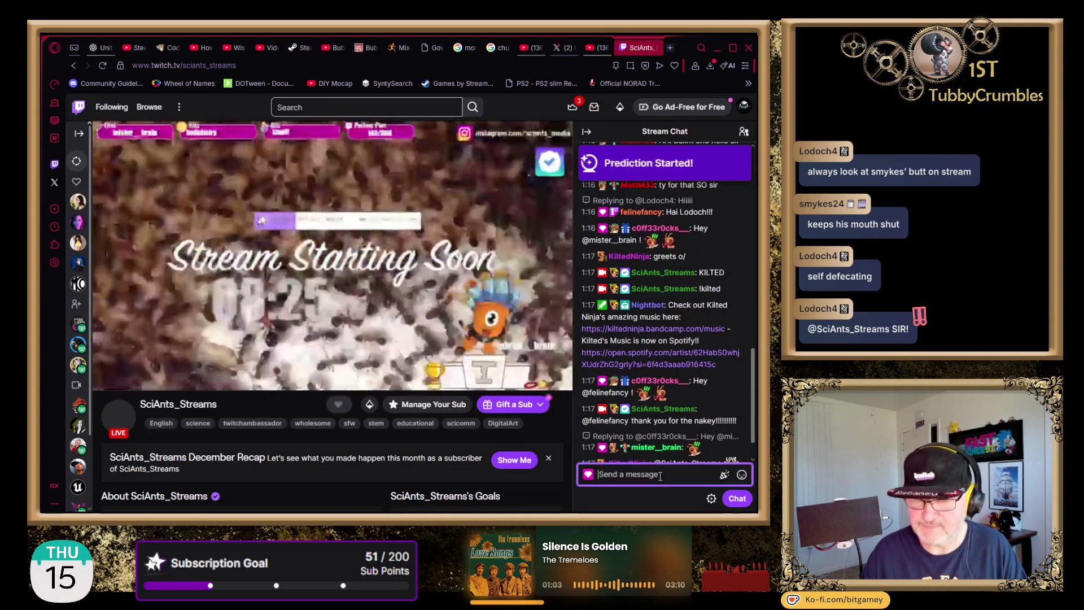
Step: Close the Knock collaboration banner and send BALEENT in the stream chat
{"action": "scroll", "coordinate": [740, 337], "scroll_direction": "up", "scroll_amount": 1}
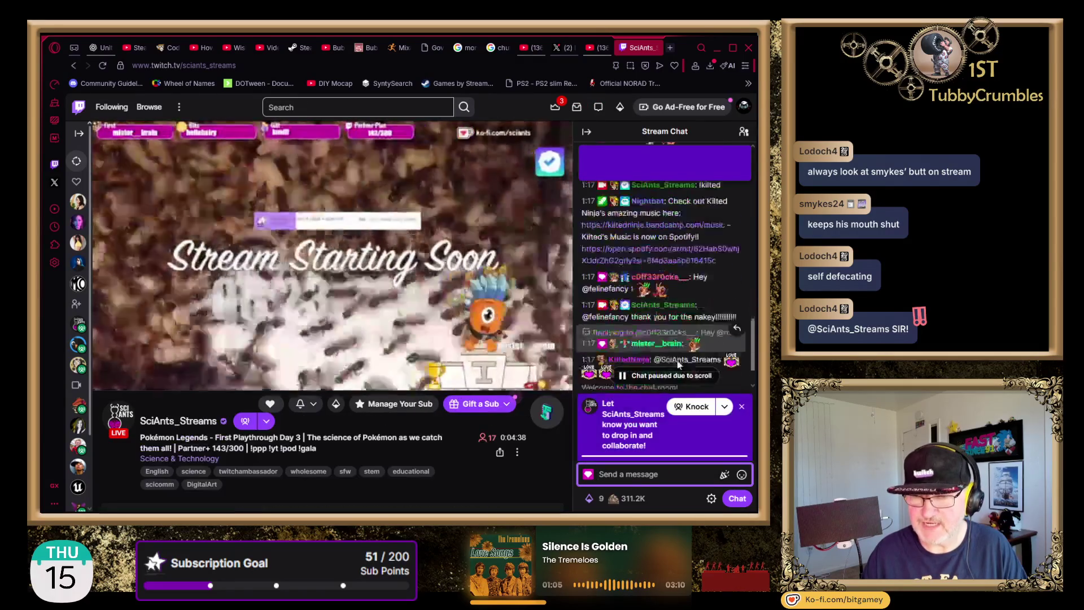
{"action": "scroll", "coordinate": [676, 360], "scroll_direction": "down", "scroll_amount": 2}
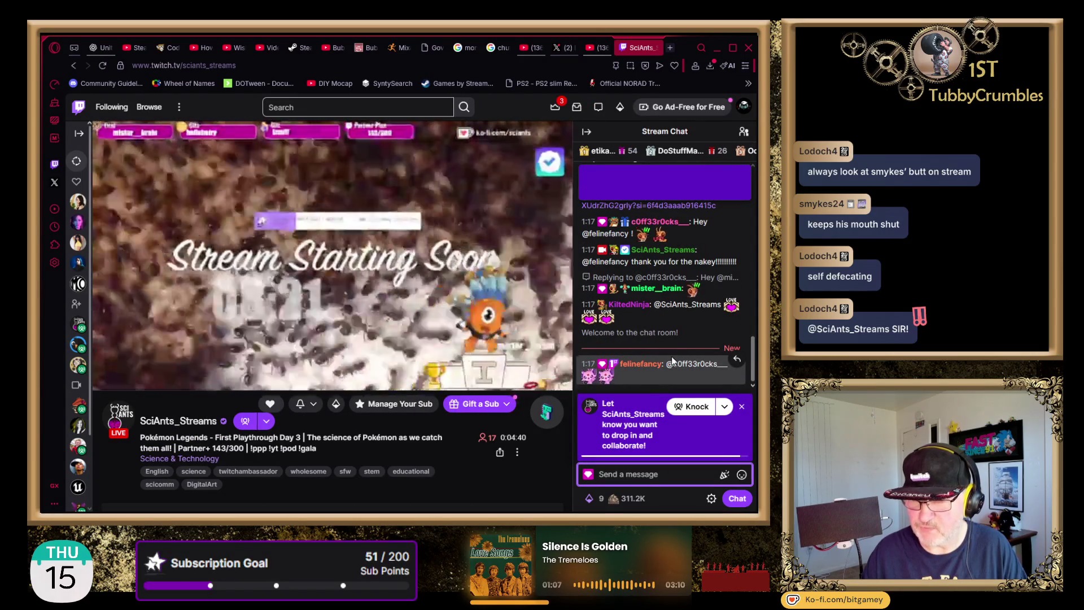
{"action": "left_click", "coordinate": [742, 408]}
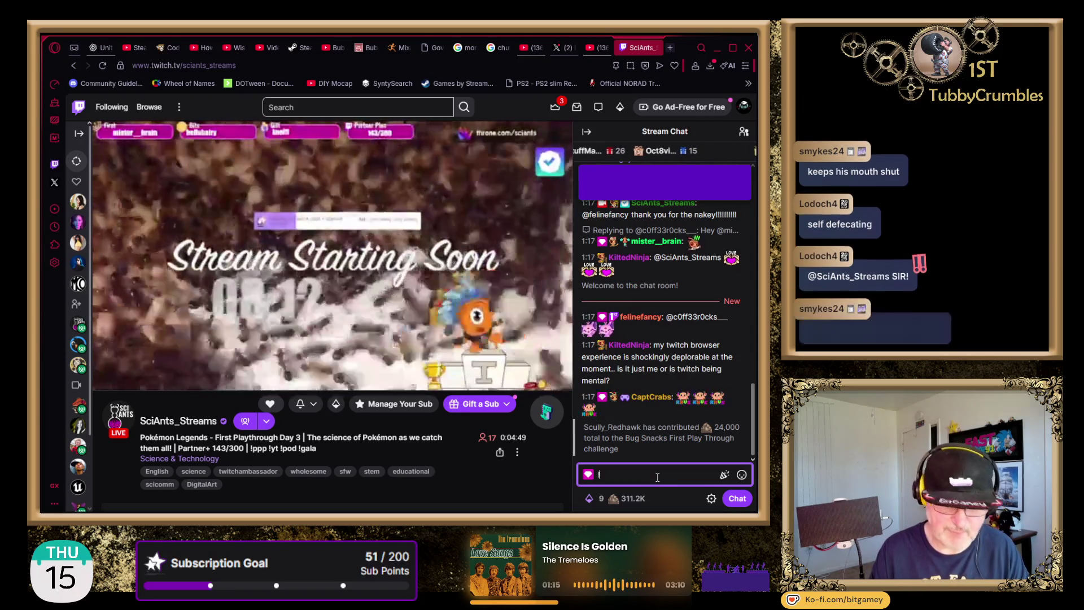
{"action": "type", "text": "I"}
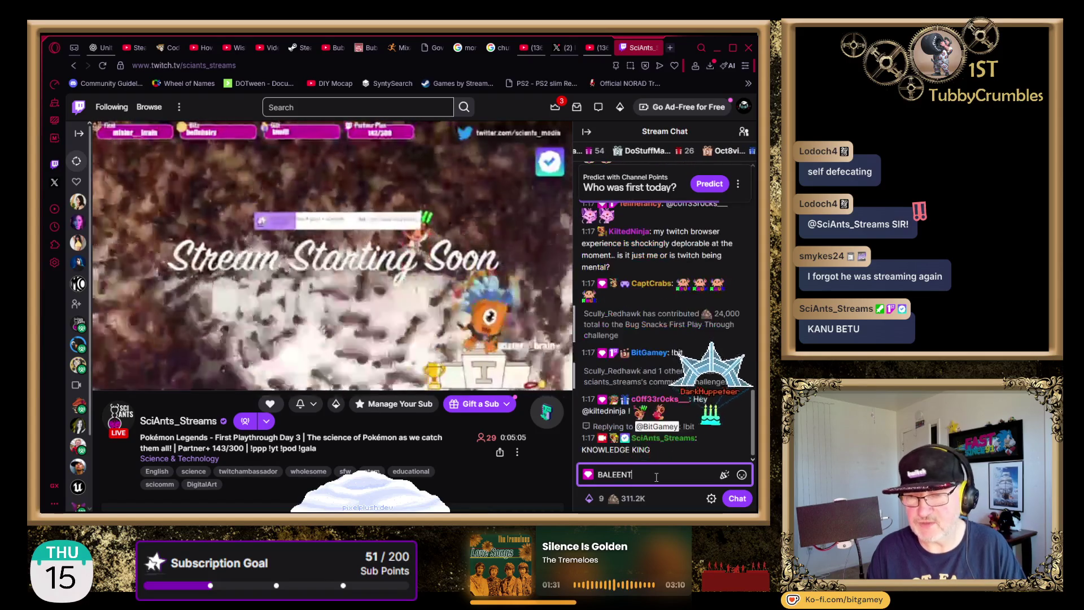
{"action": "key", "text": "Return"}
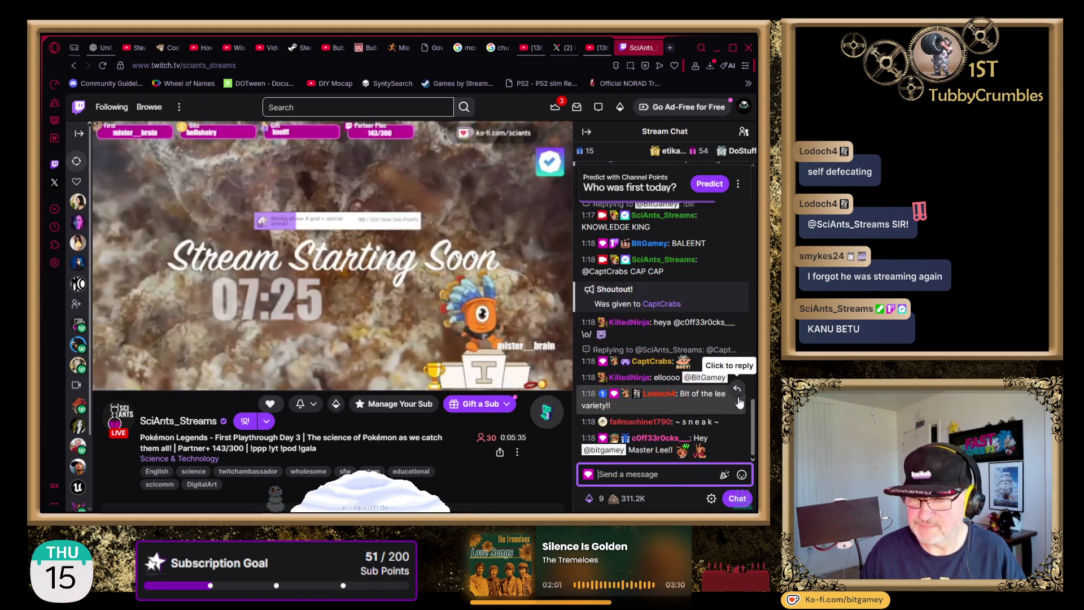
{"action": "left_click", "coordinate": [735, 375]}
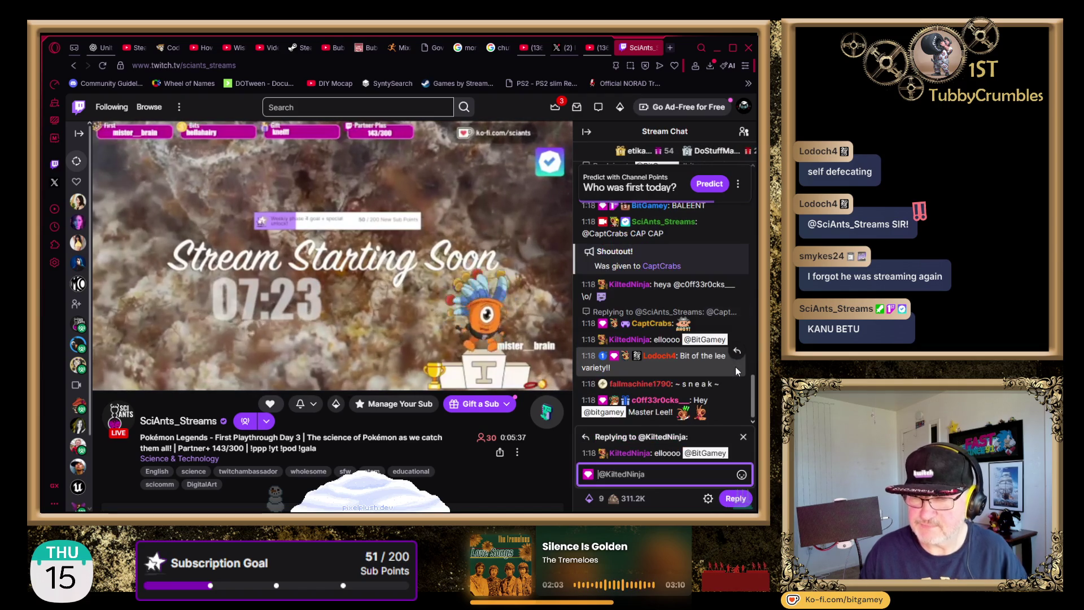
{"action": "type", "text": "Sup Kilted."}
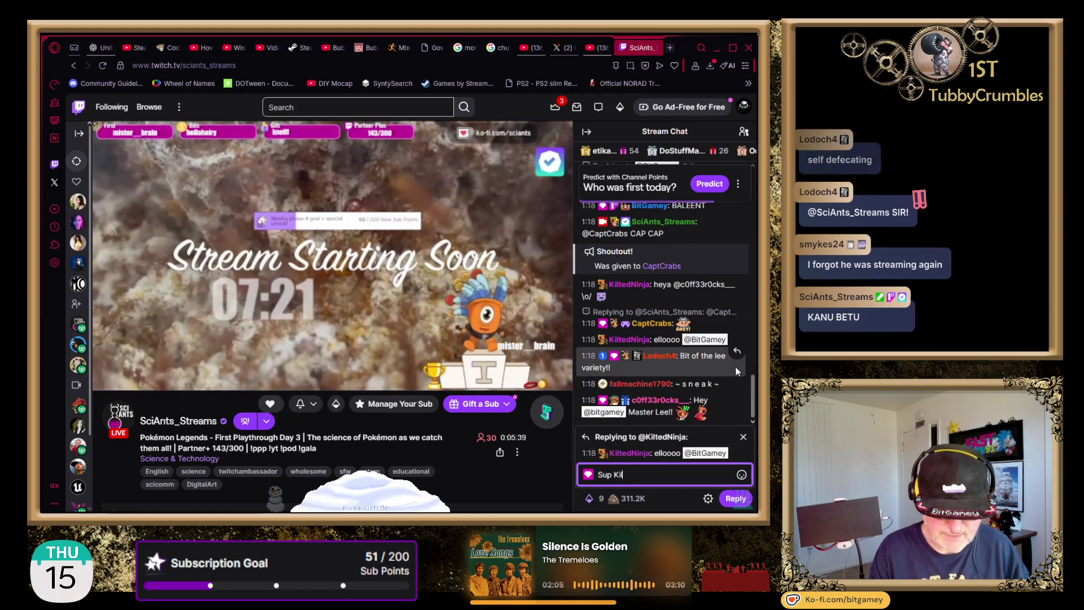
{"action": "key", "text": "Return"}
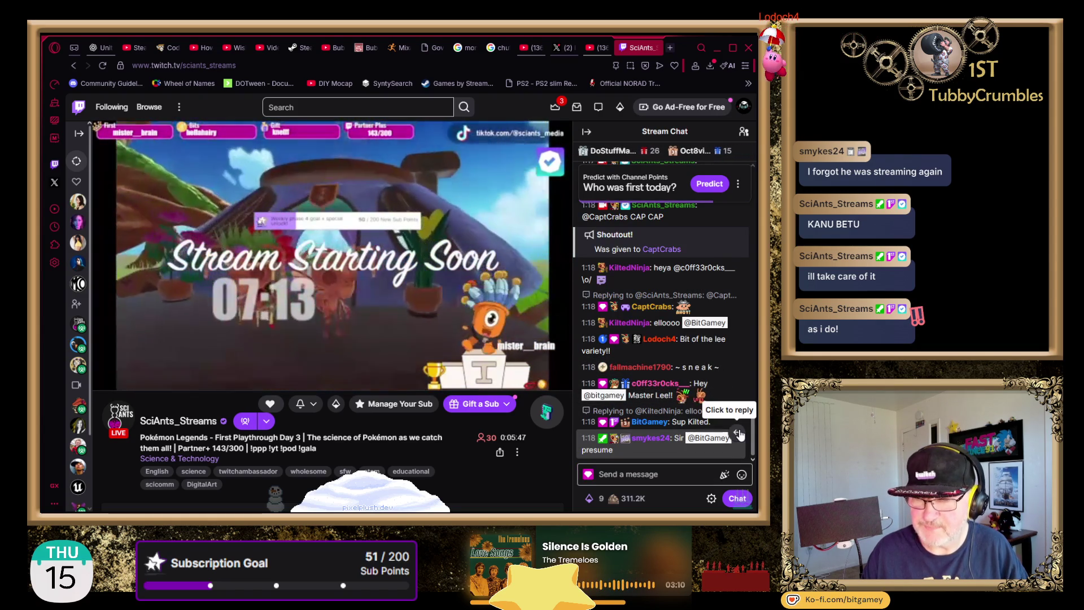
{"action": "left_click", "coordinate": [738, 433]}
{"action": "type", "text": "u"}
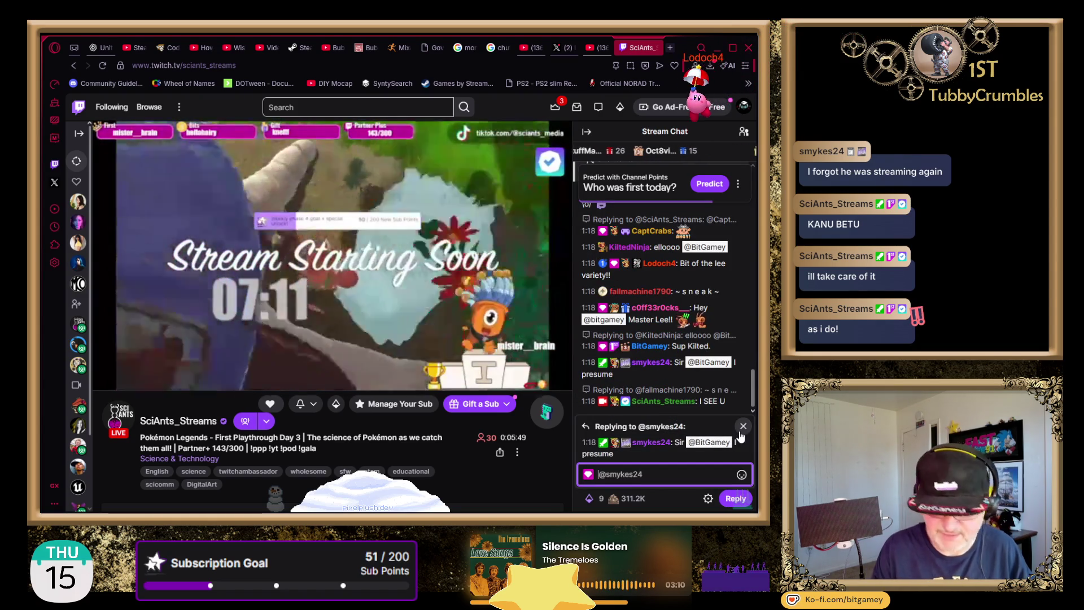
{"action": "type", "text": "You presume correctly."}
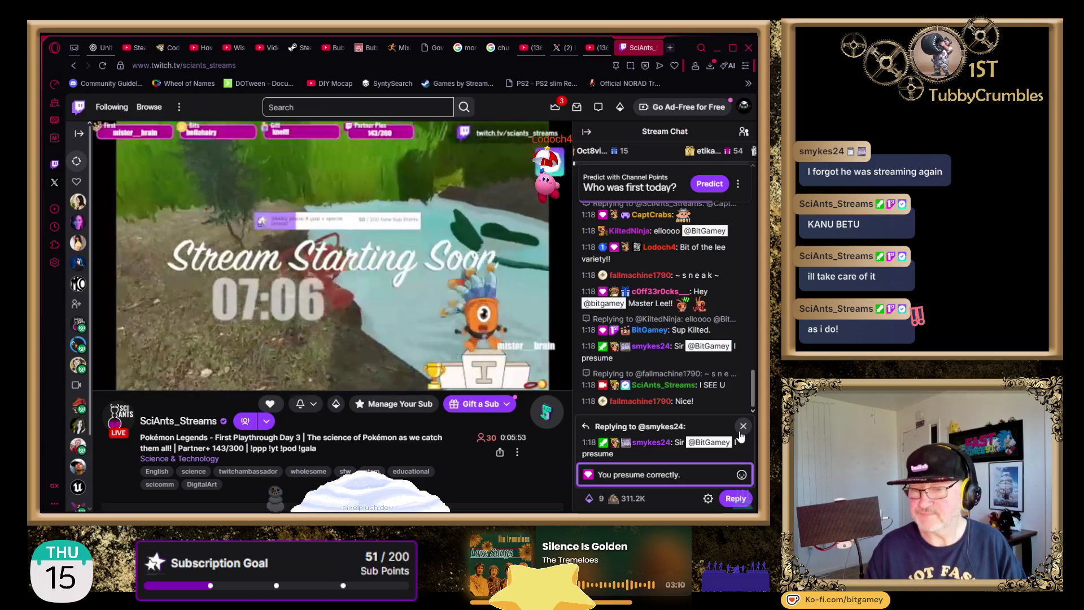
{"action": "key", "text": "Return"}
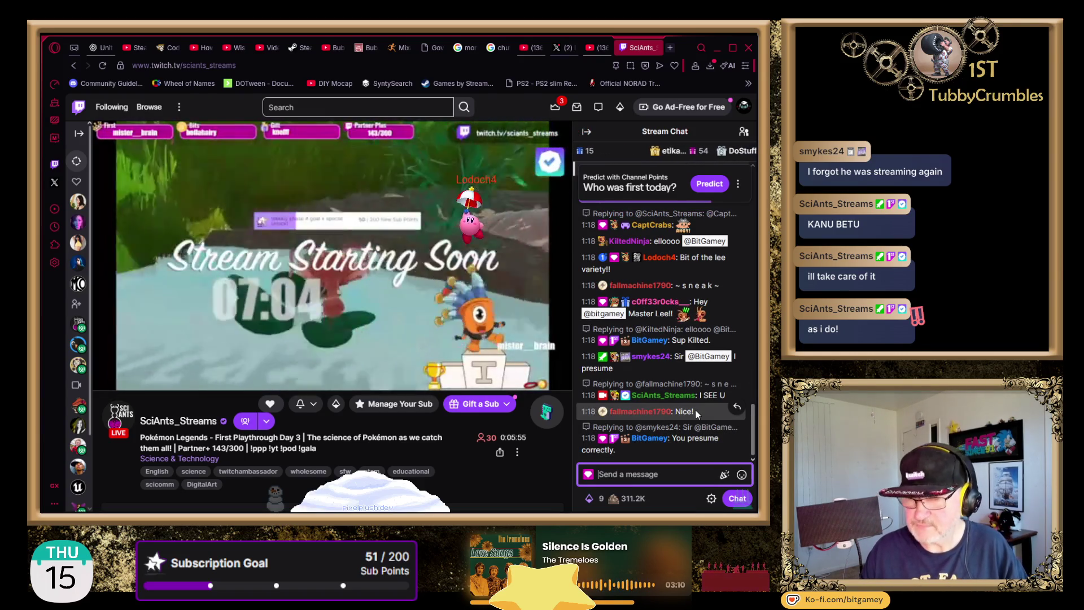
{"action": "scroll", "coordinate": [695, 410], "scroll_direction": "up", "scroll_amount": 3}
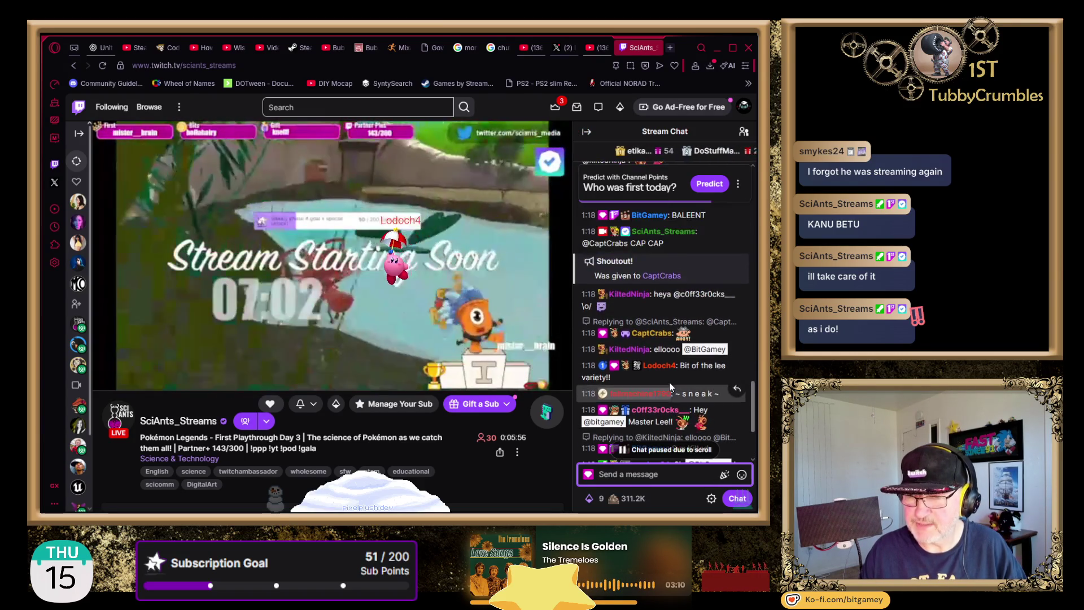
{"action": "scroll", "coordinate": [653, 393], "scroll_direction": "up", "scroll_amount": 1}
{"action": "scroll", "coordinate": [675, 373], "scroll_direction": "up", "scroll_amount": 1}
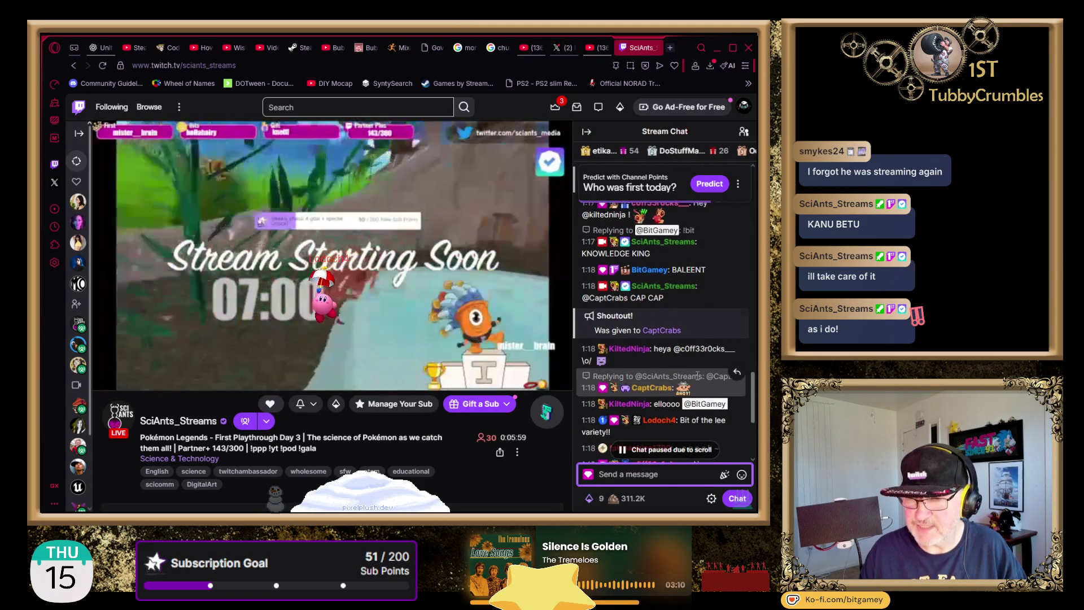
{"action": "scroll", "coordinate": [697, 375], "scroll_direction": "up", "scroll_amount": 2}
{"action": "scroll", "coordinate": [716, 354], "scroll_direction": "down", "scroll_amount": 8}
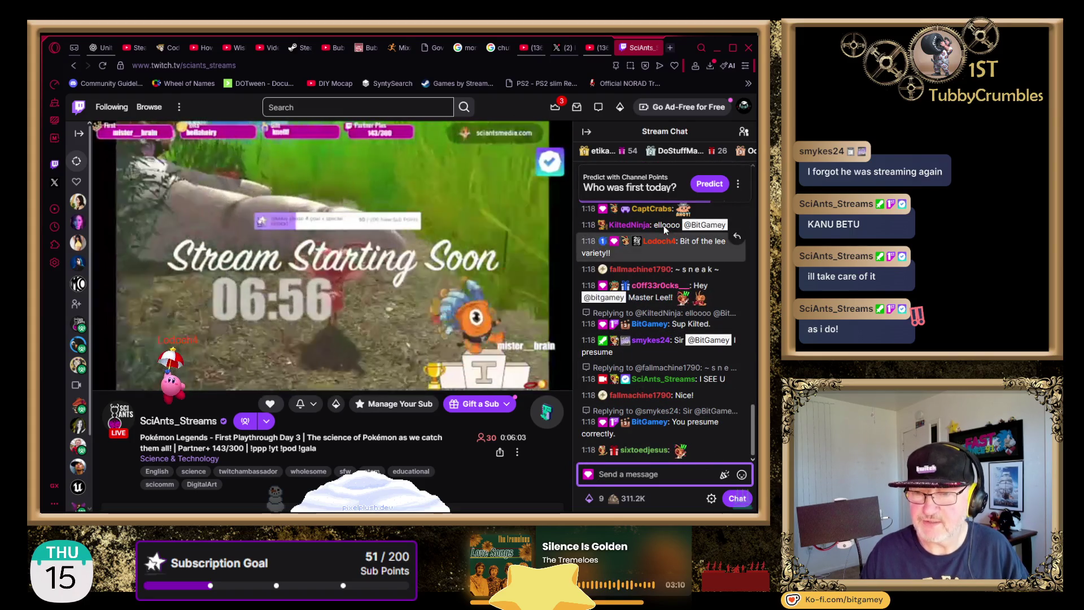
{"action": "mouse_move", "coordinate": [642, 190]}
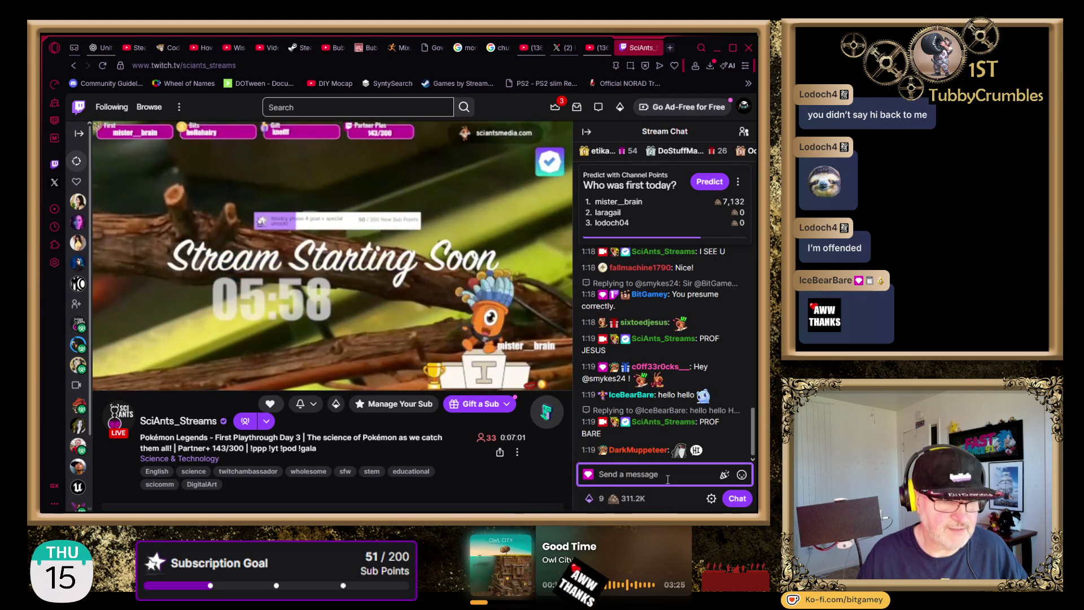
Step: Scroll up to the 'Bit of the lee variety!!' chat message and send that viewer a reply
{"action": "scroll", "coordinate": [707, 388], "scroll_direction": "up", "scroll_amount": 3}
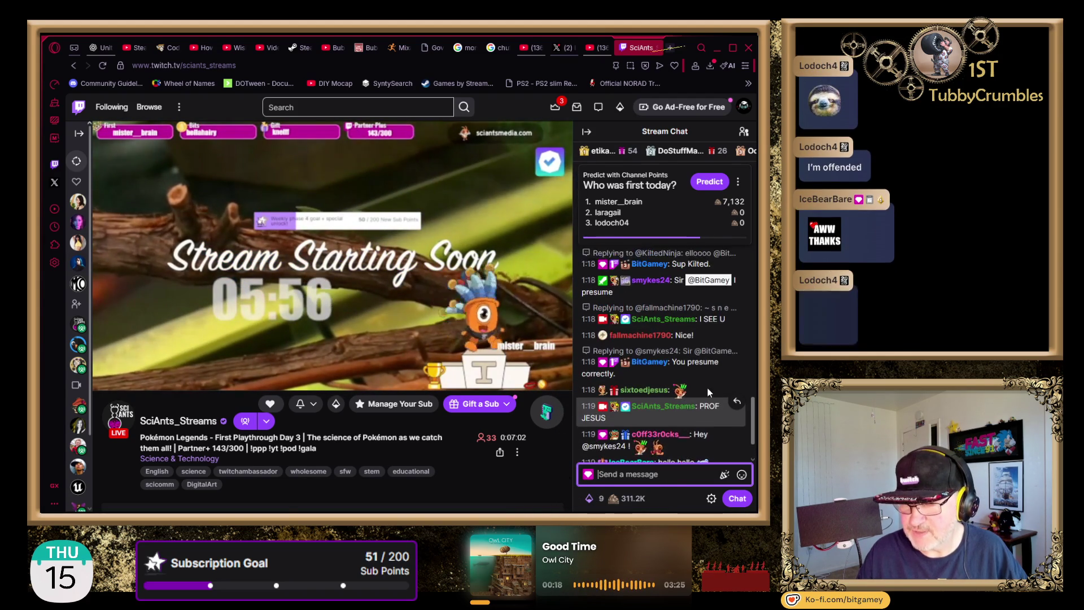
{"action": "scroll", "coordinate": [672, 381], "scroll_direction": "up", "scroll_amount": 2}
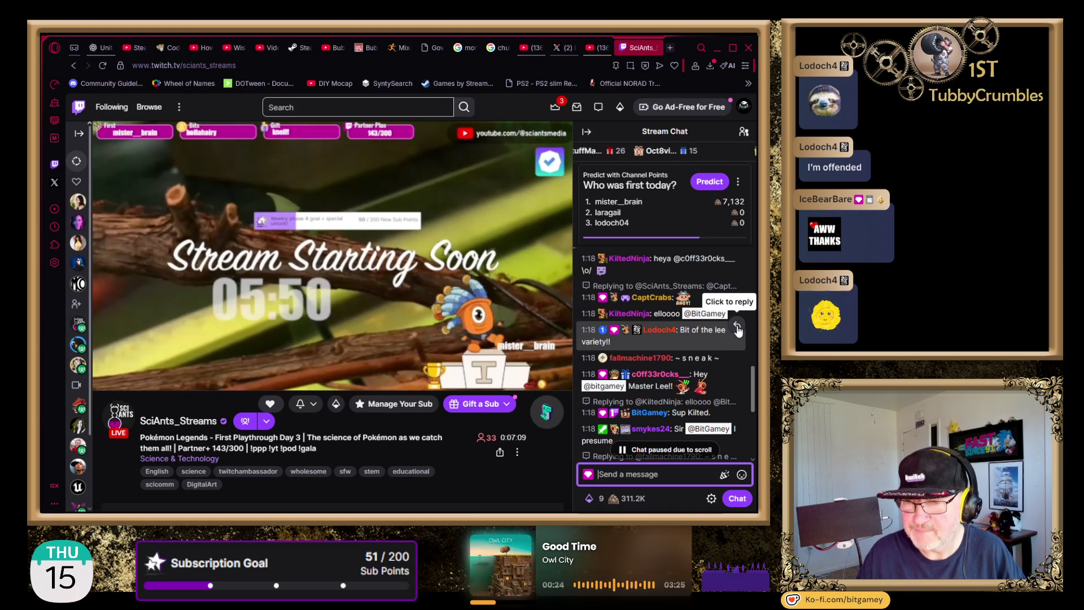
{"action": "left_click", "coordinate": [736, 329]}
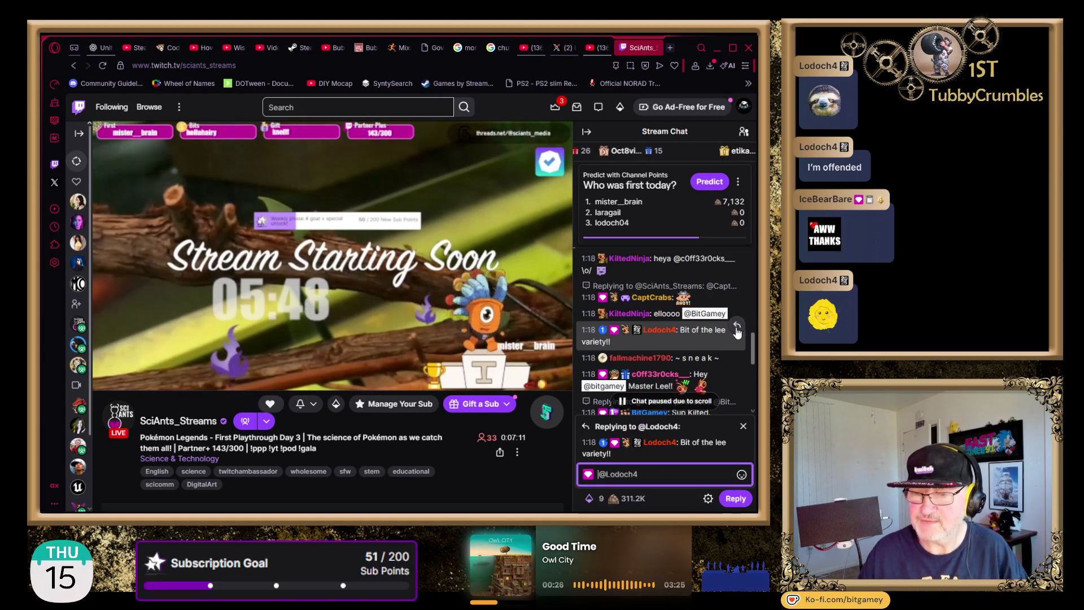
{"action": "type", "text": "LODOCH!!!"}
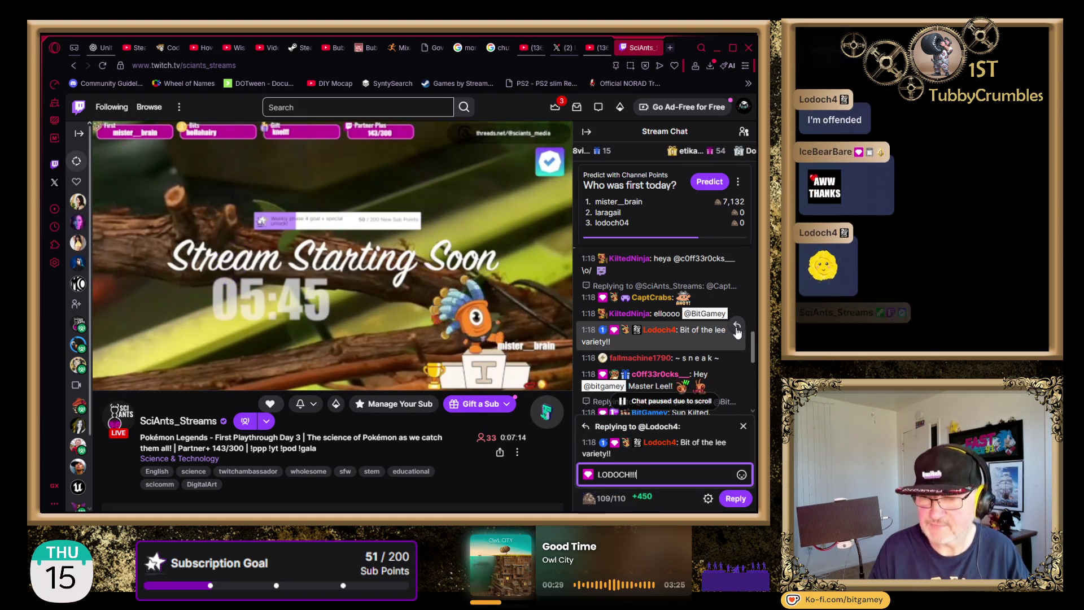
{"action": "key", "text": "Return"}
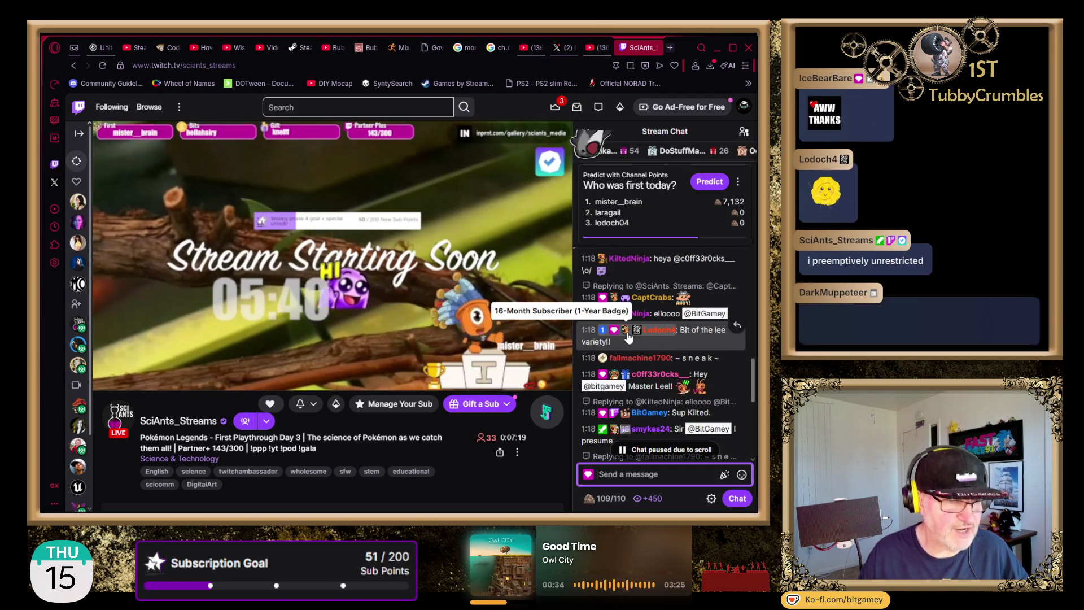
{"action": "scroll", "coordinate": [642, 334], "scroll_direction": "down", "scroll_amount": 3}
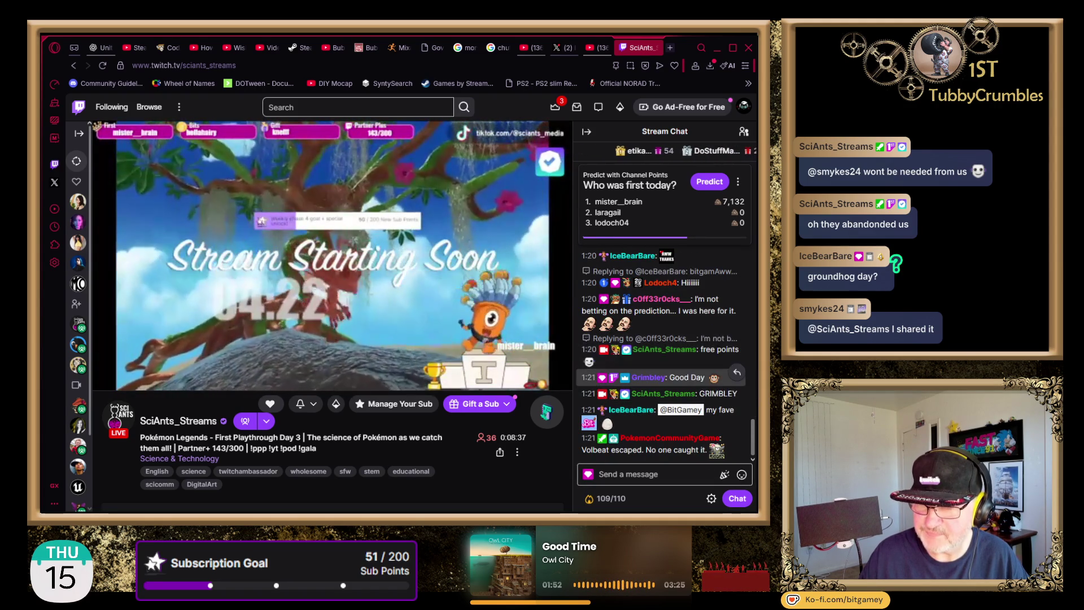
{"action": "left_click", "coordinate": [737, 374]}
Step: Send a reply to the Good Day greeting with the chatter's name and an emote
{"action": "type", "text": "GR"}
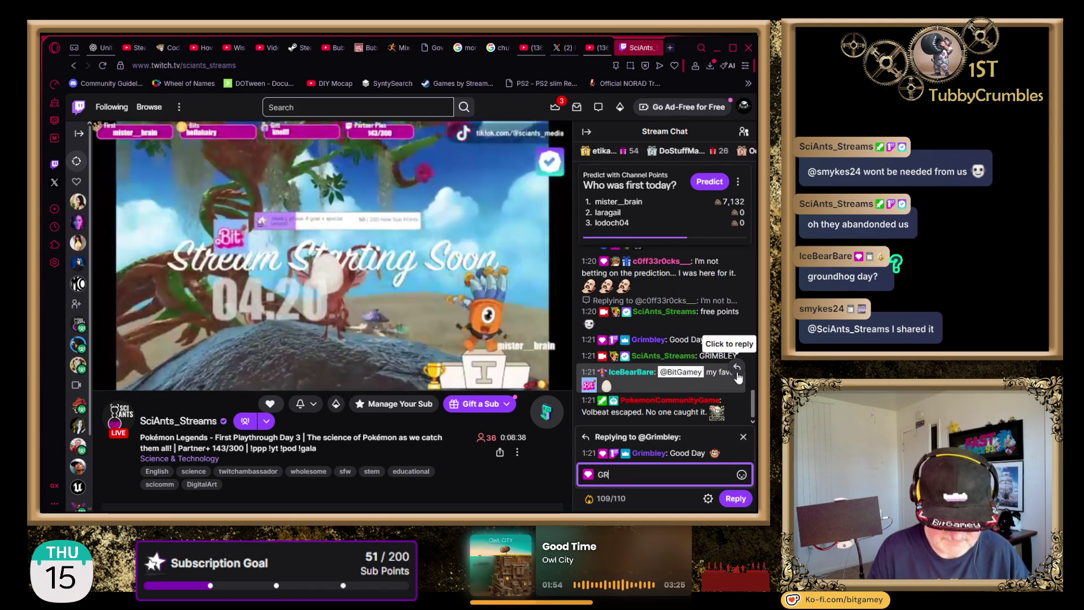
{"action": "type", "text": "IMBLEY!!!"}
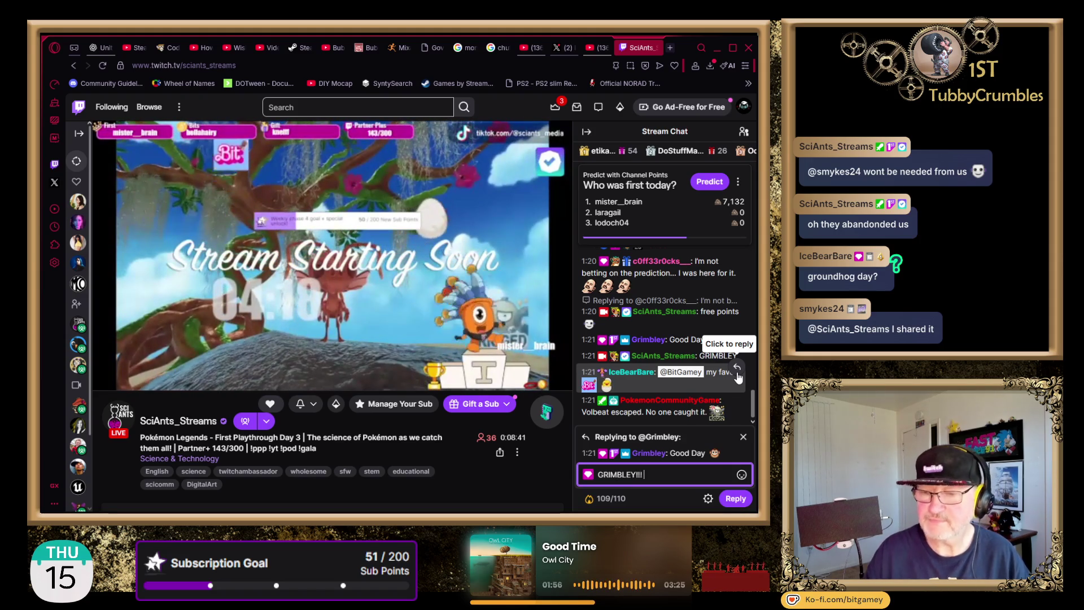
{"action": "left_click", "coordinate": [741, 475]}
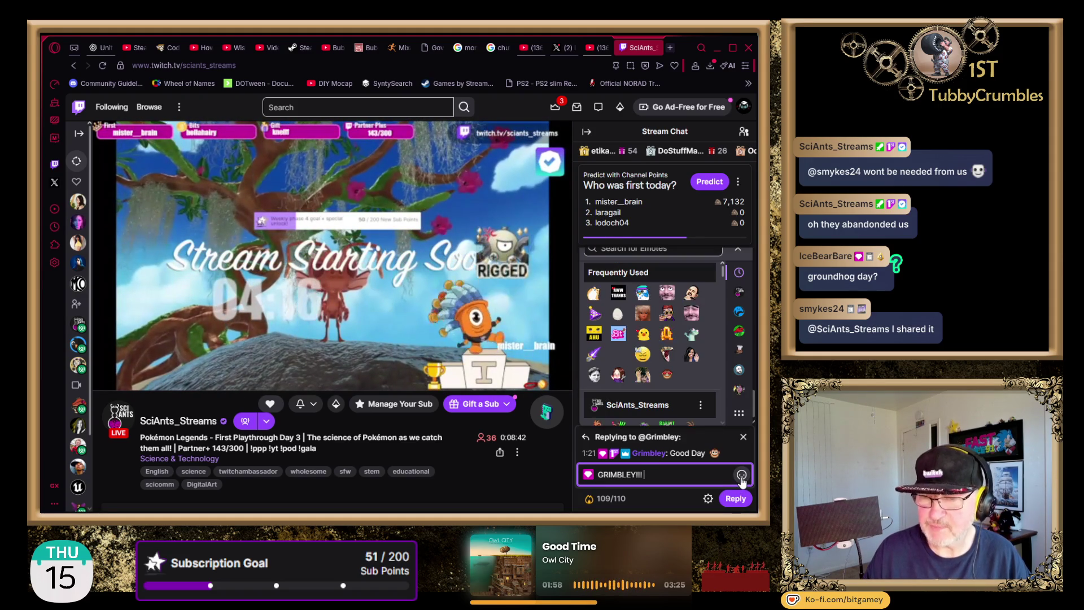
{"action": "left_click", "coordinate": [620, 319]}
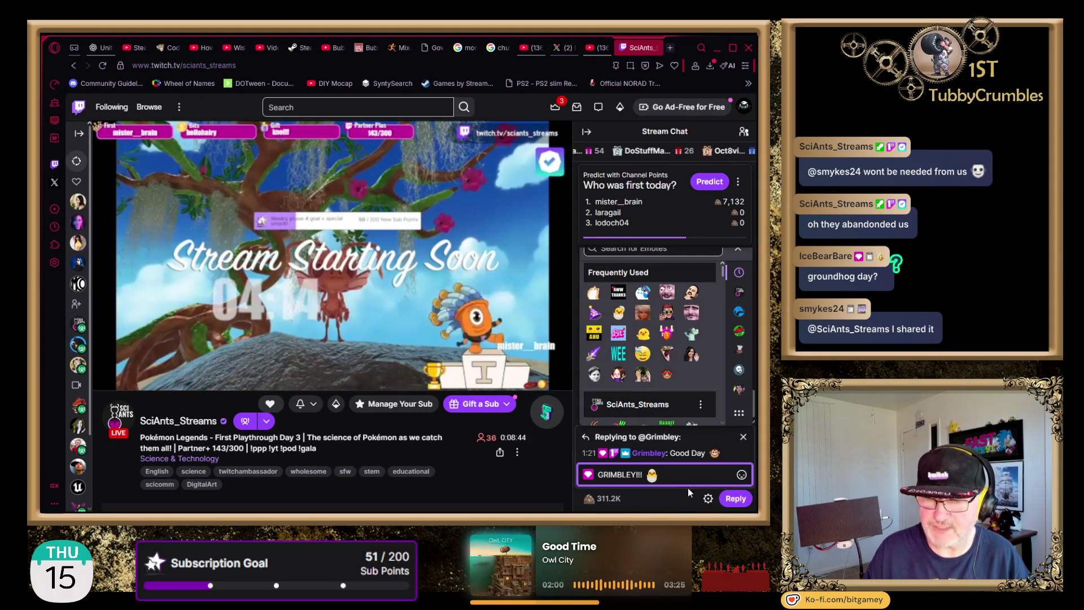
{"action": "key", "text": "Return"}
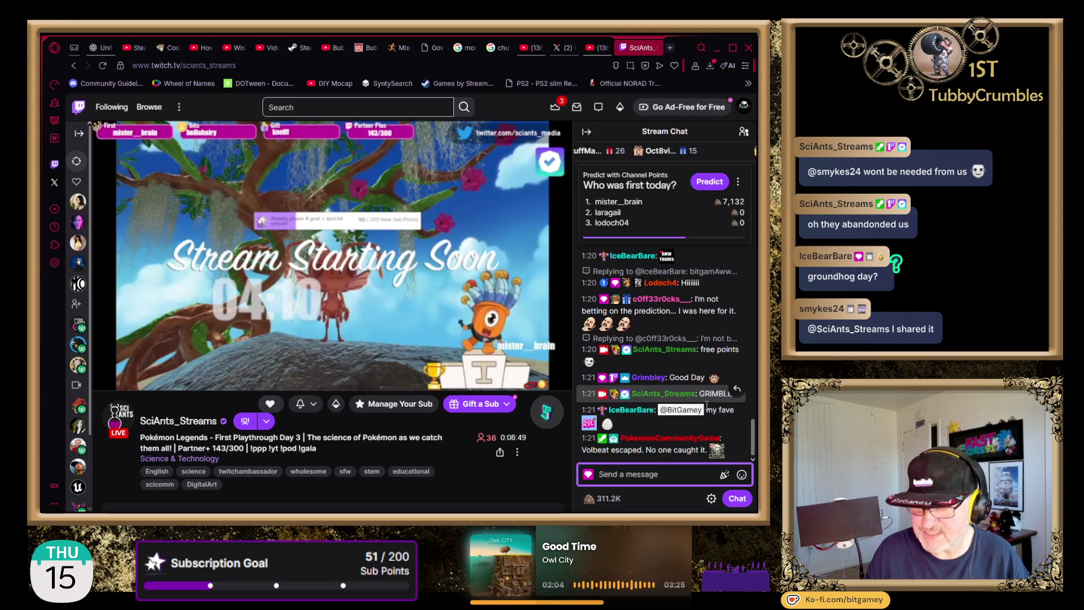
Step: Send a second reply to the Good Day greeting, shouting the chatter's name with a chick emote
{"action": "left_click", "coordinate": [737, 373]}
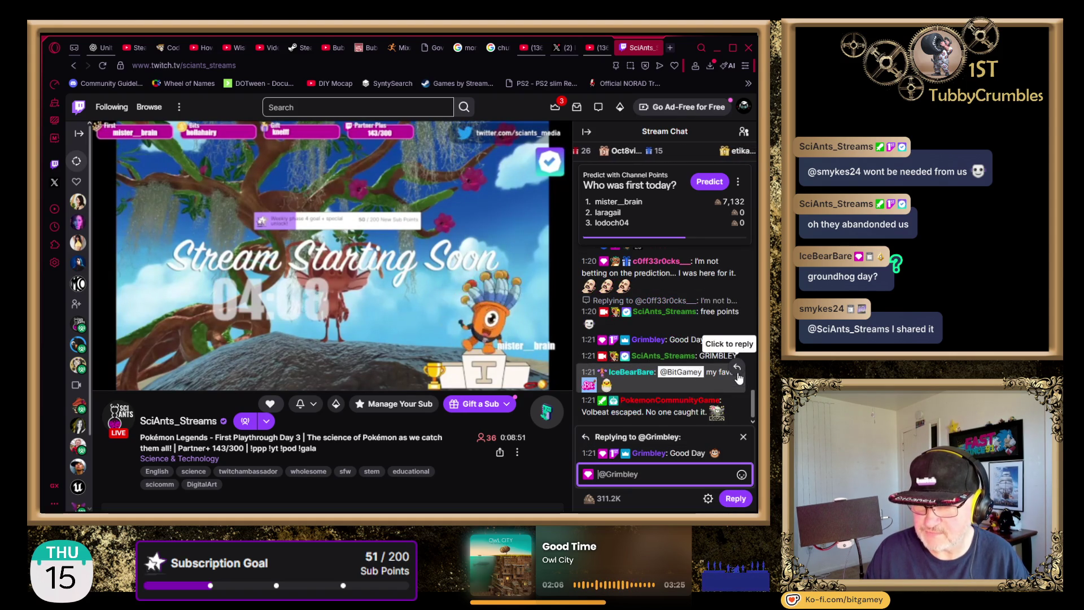
{"action": "type", "text": "GRIMBLEY!!!"}
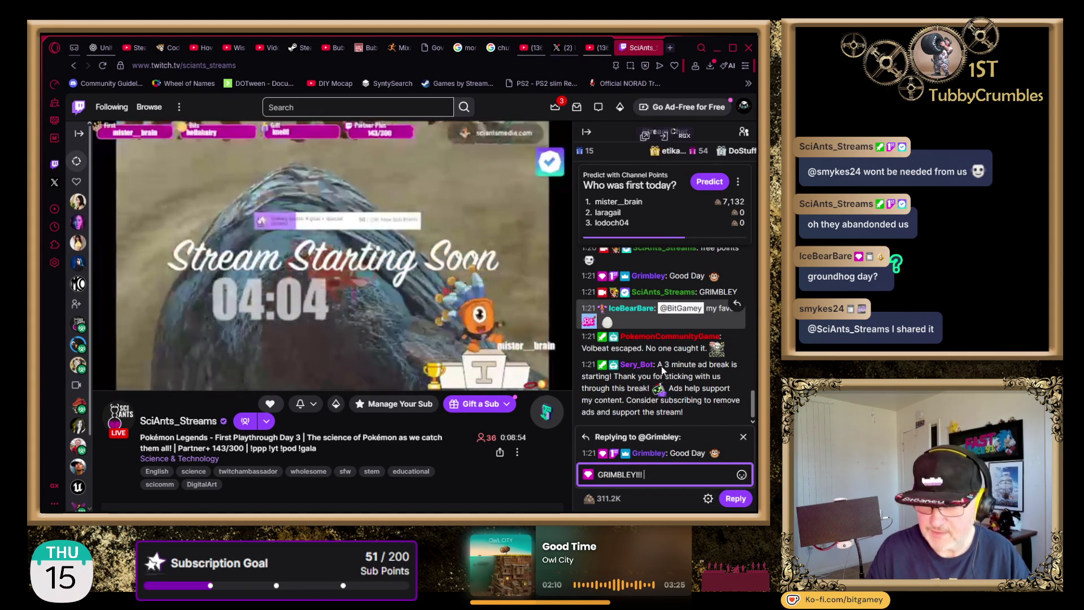
{"action": "left_click", "coordinate": [741, 476]}
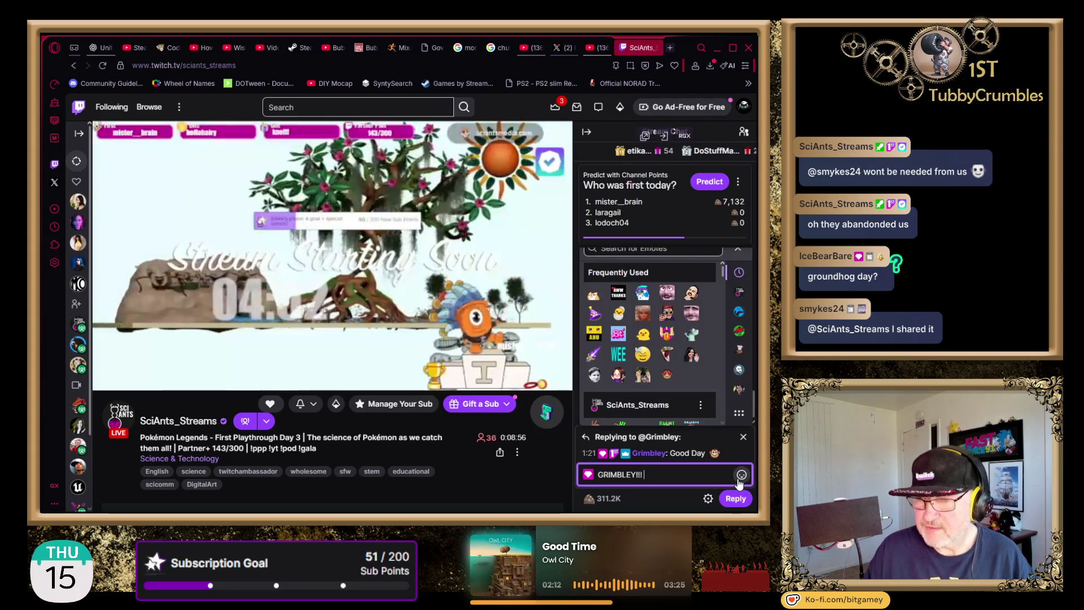
{"action": "left_click", "coordinate": [619, 311]}
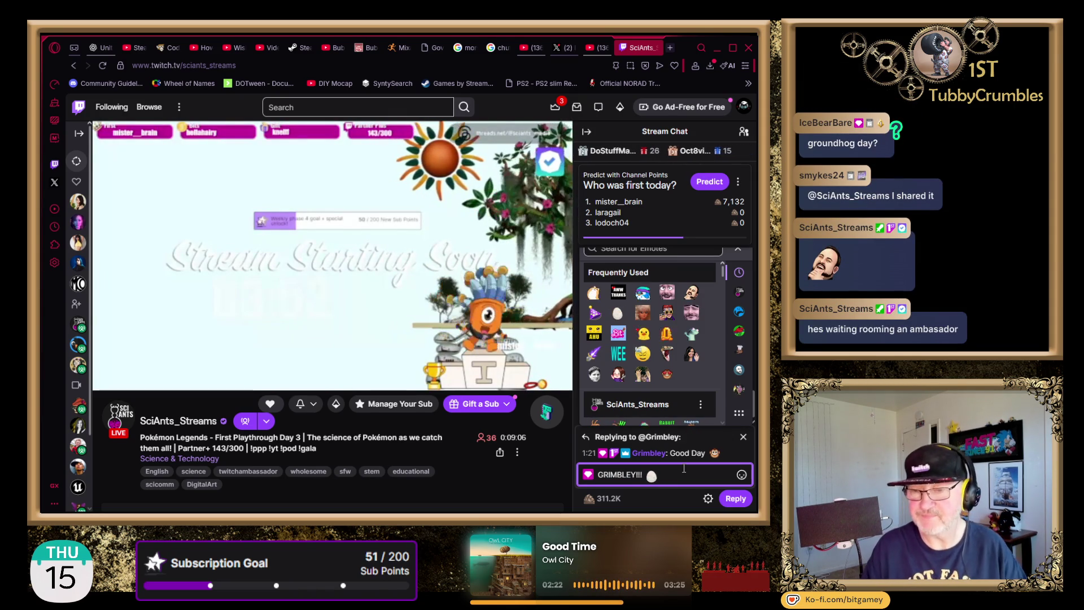
{"action": "key", "text": "Return"}
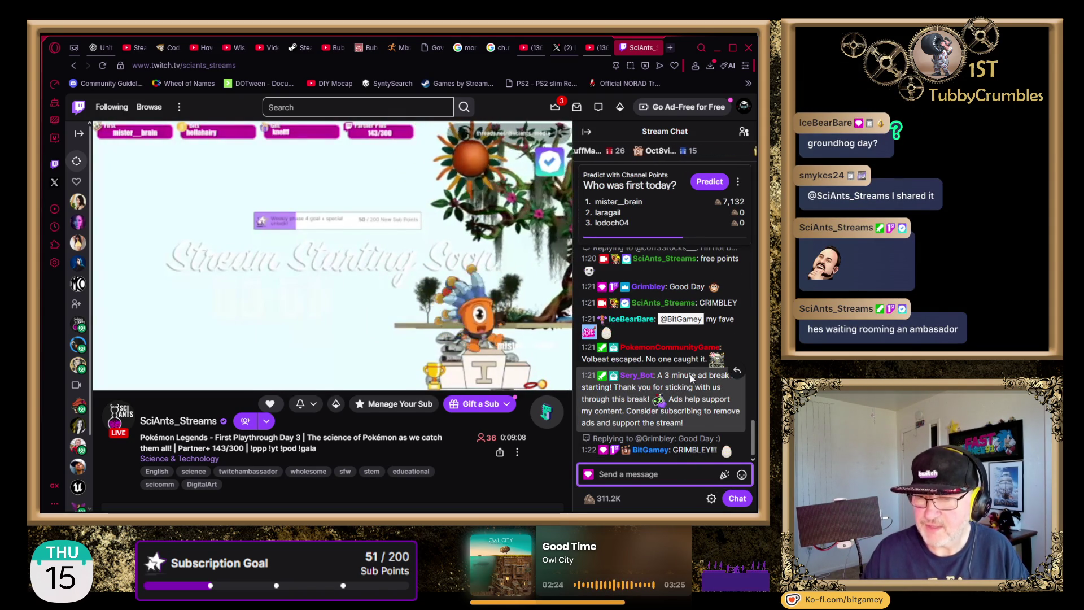
Step: Answer the viewer's 'my fave' chat message with 'MY FAVE BEAR!!!'
{"action": "left_click", "coordinate": [736, 317]}
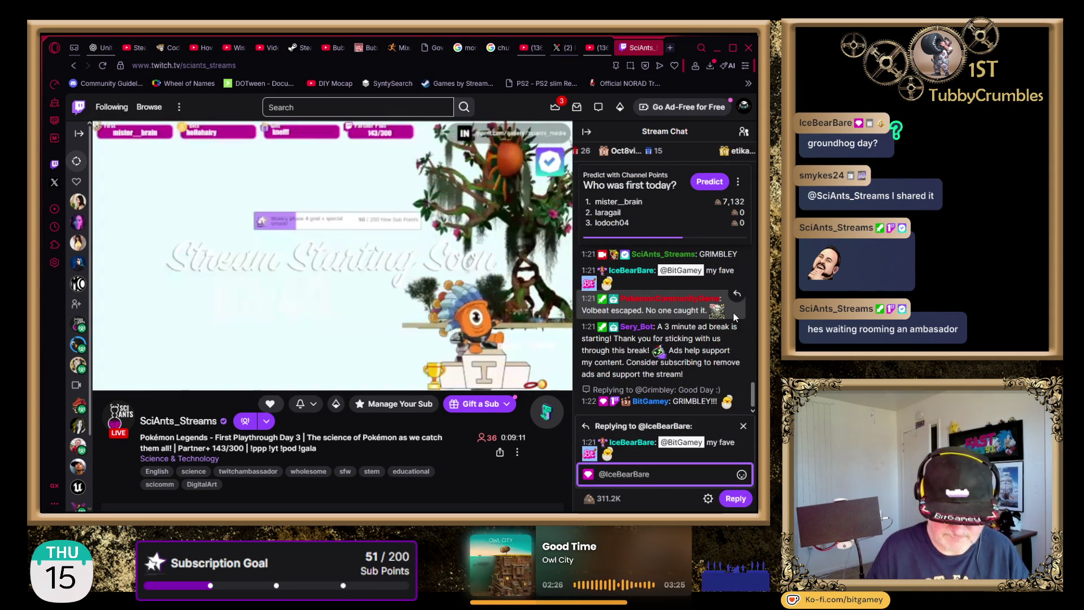
{"action": "type", "text": "MY FAVE BEAR!!!"}
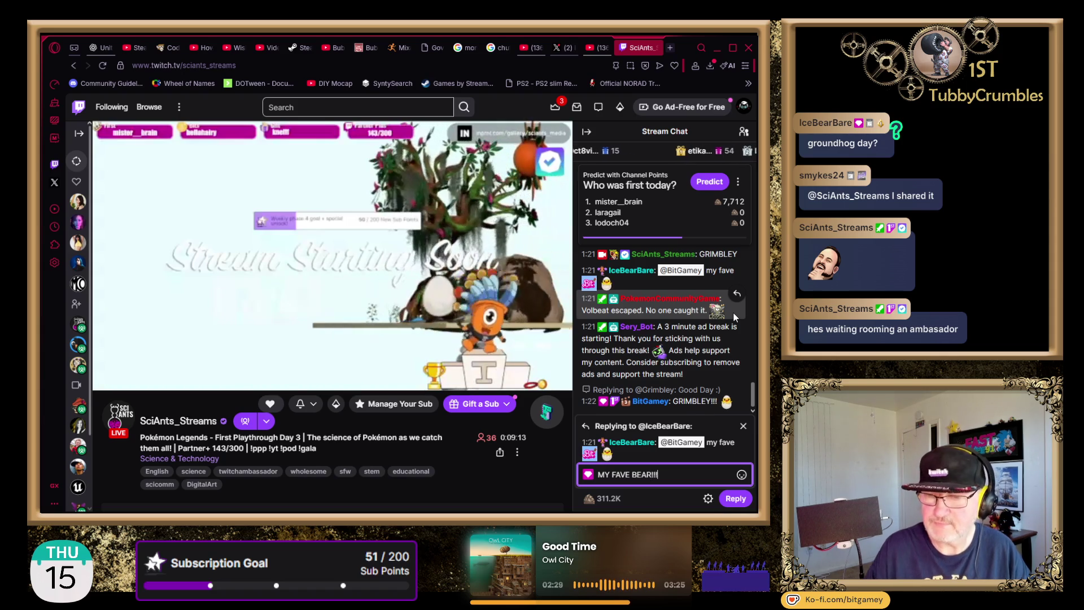
{"action": "key", "text": "Return"}
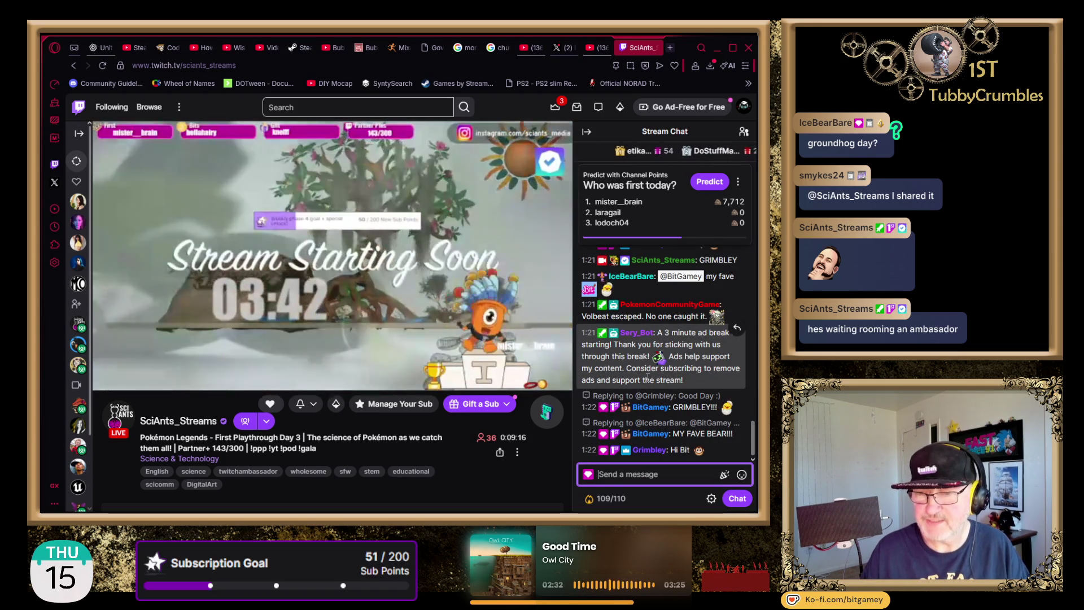
{"action": "scroll", "coordinate": [665, 390], "scroll_direction": "up", "scroll_amount": 1}
{"action": "scroll", "coordinate": [665, 389], "scroll_direction": "up", "scroll_amount": 2}
{"action": "scroll", "coordinate": [633, 392], "scroll_direction": "up", "scroll_amount": 2}
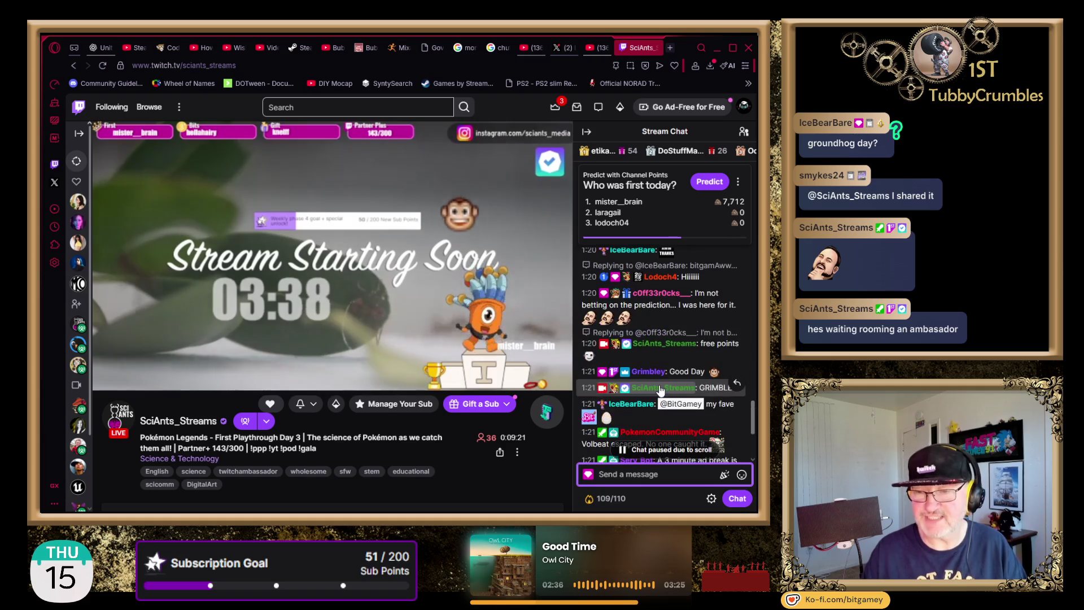
{"action": "scroll", "coordinate": [633, 392], "scroll_direction": "up", "scroll_amount": 2}
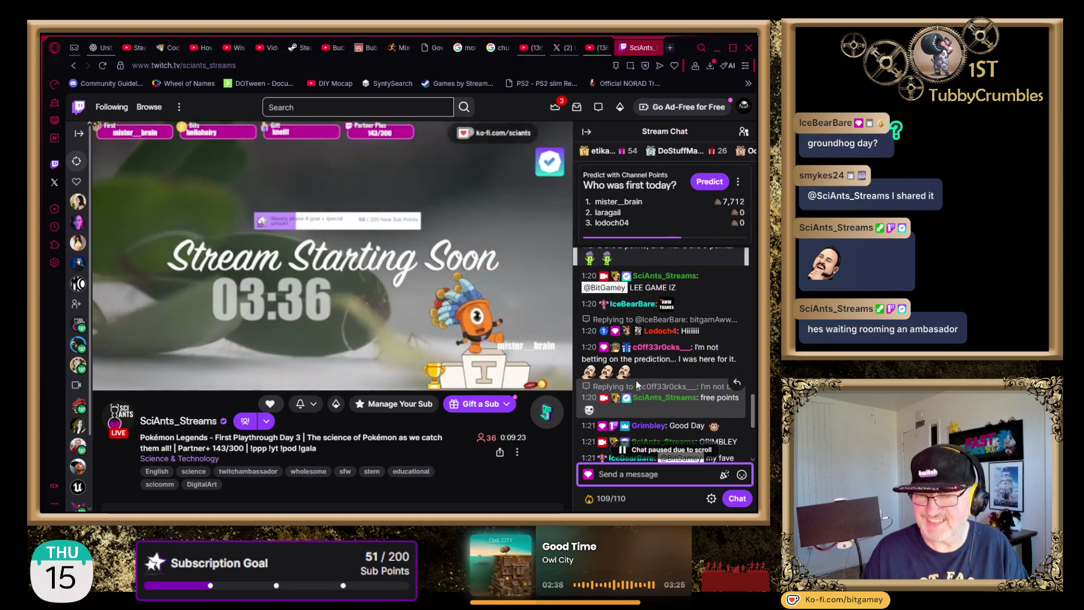
{"action": "scroll", "coordinate": [636, 380], "scroll_direction": "down", "scroll_amount": 5}
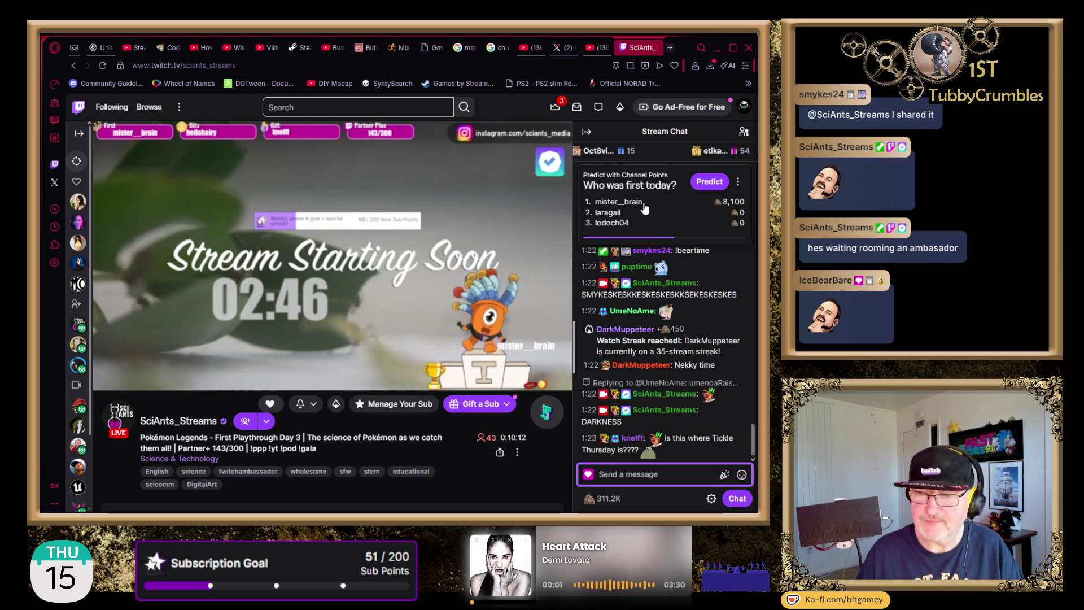
{"action": "mouse_move", "coordinate": [174, 182]}
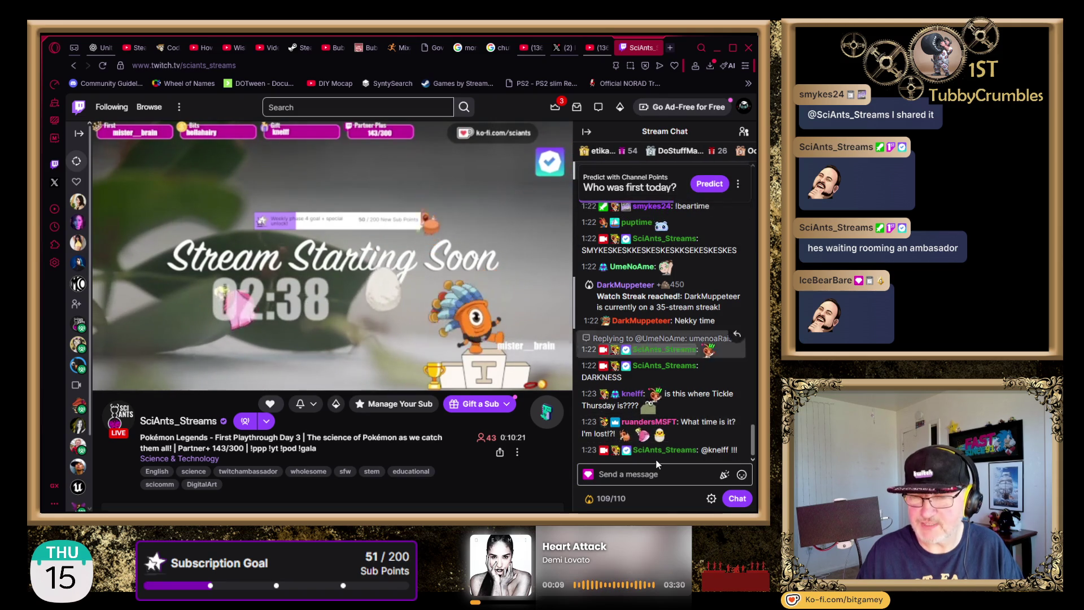
Step: Wager a custom 500 points on the second 'Who was first today?' option, then close the panel
{"action": "left_click", "coordinate": [700, 182]}
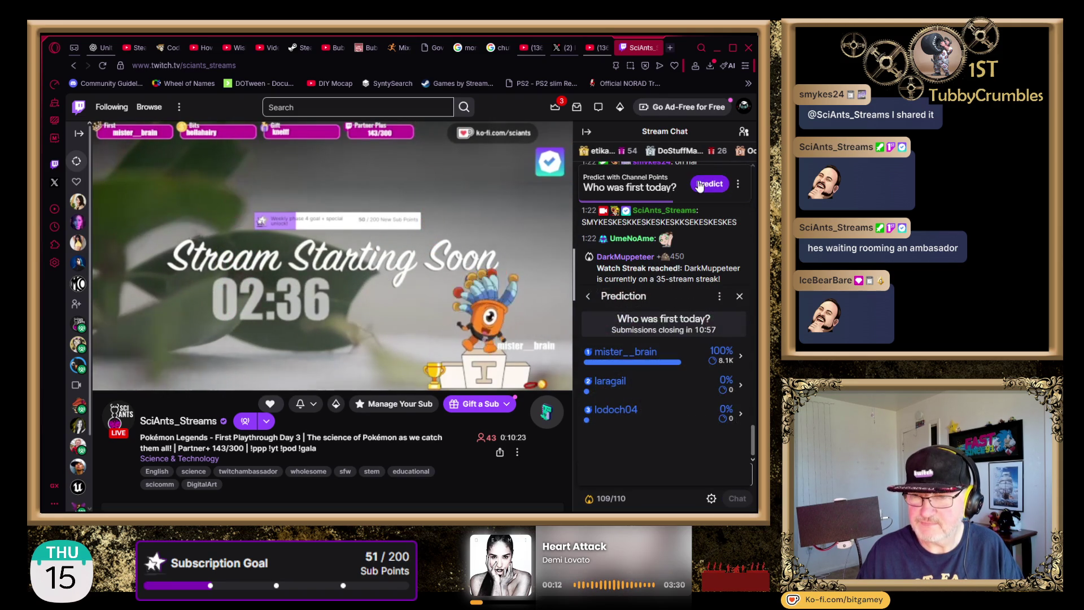
{"action": "left_click", "coordinate": [638, 394]}
{"action": "left_click", "coordinate": [658, 409]}
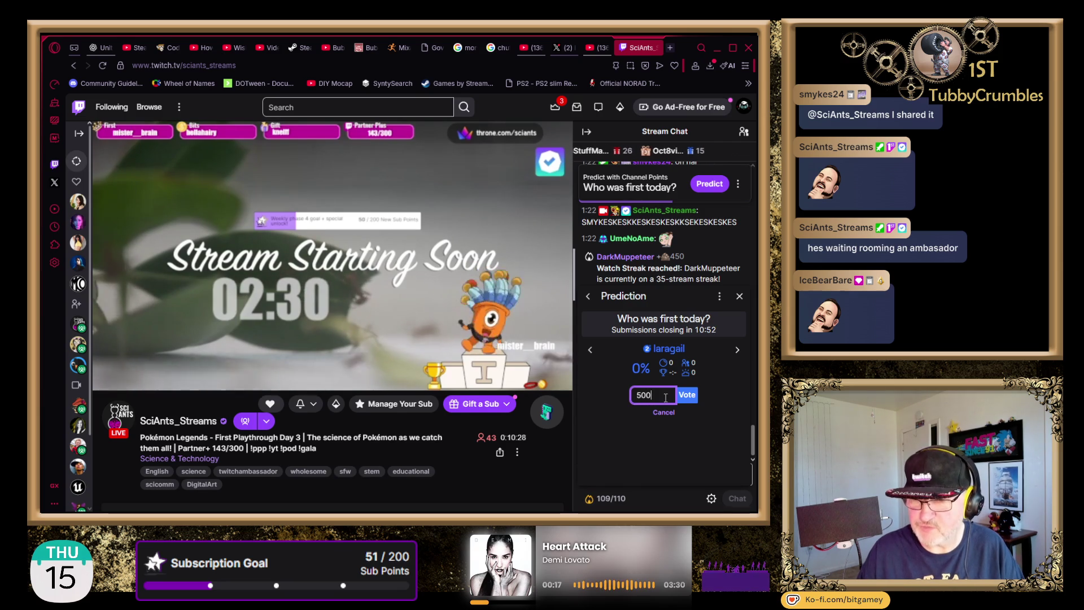
{"action": "left_click", "coordinate": [692, 397]}
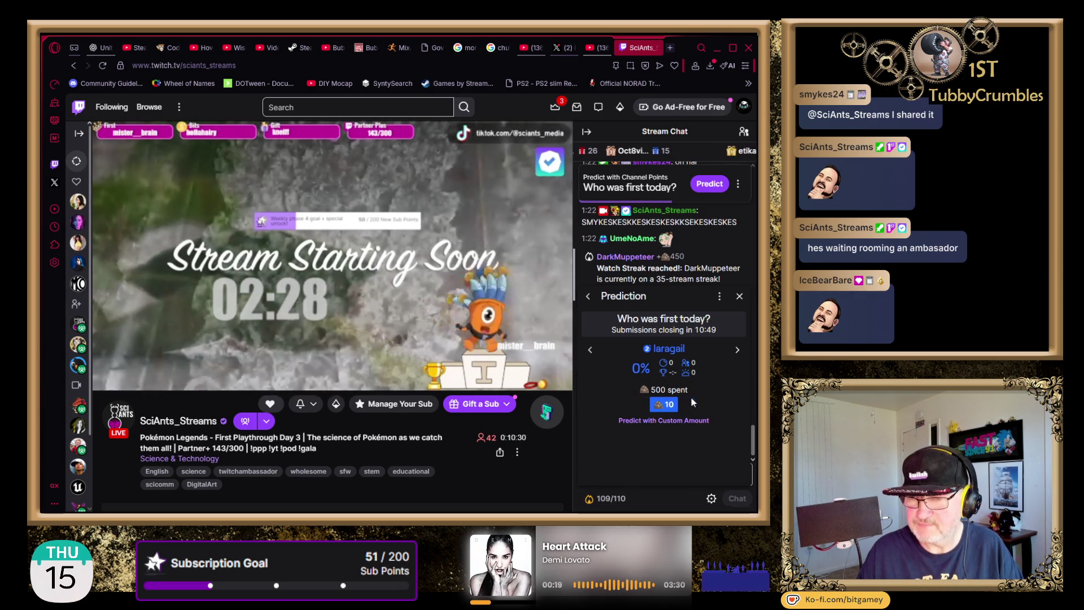
{"action": "left_click", "coordinate": [739, 298]}
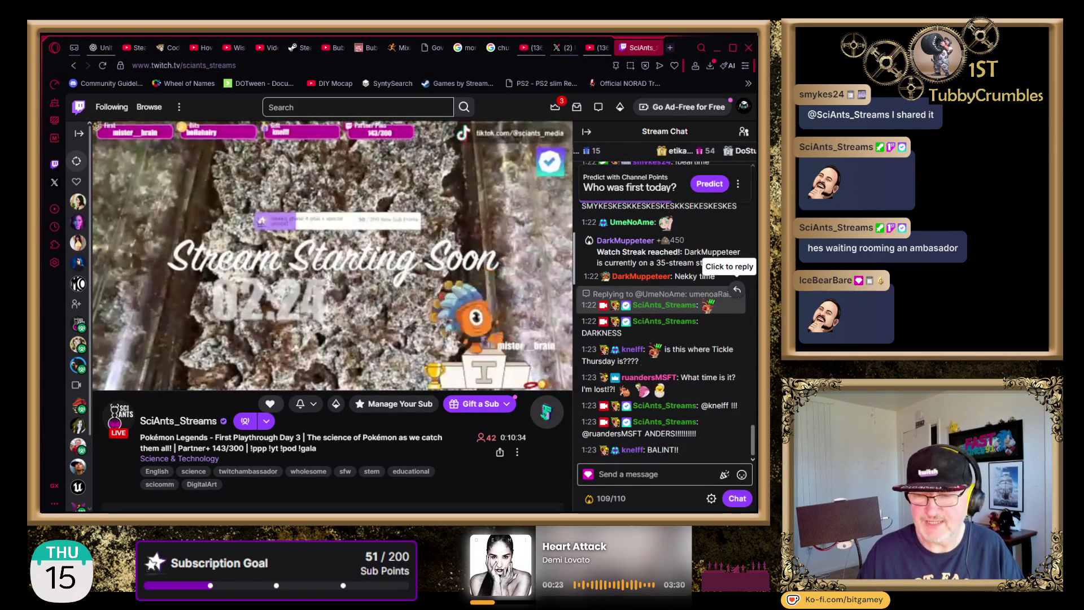
Step: Raise the stream volume up from 0%, then switch to the X '(2) Home' tab
{"action": "left_click", "coordinate": [665, 475]}
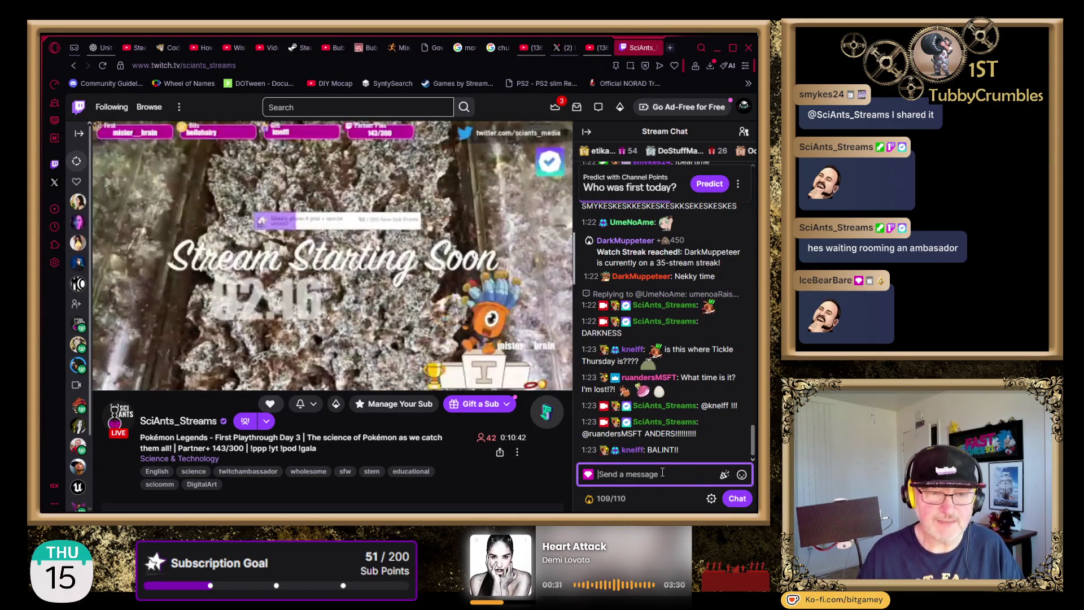
{"action": "mouse_move", "coordinate": [131, 381]}
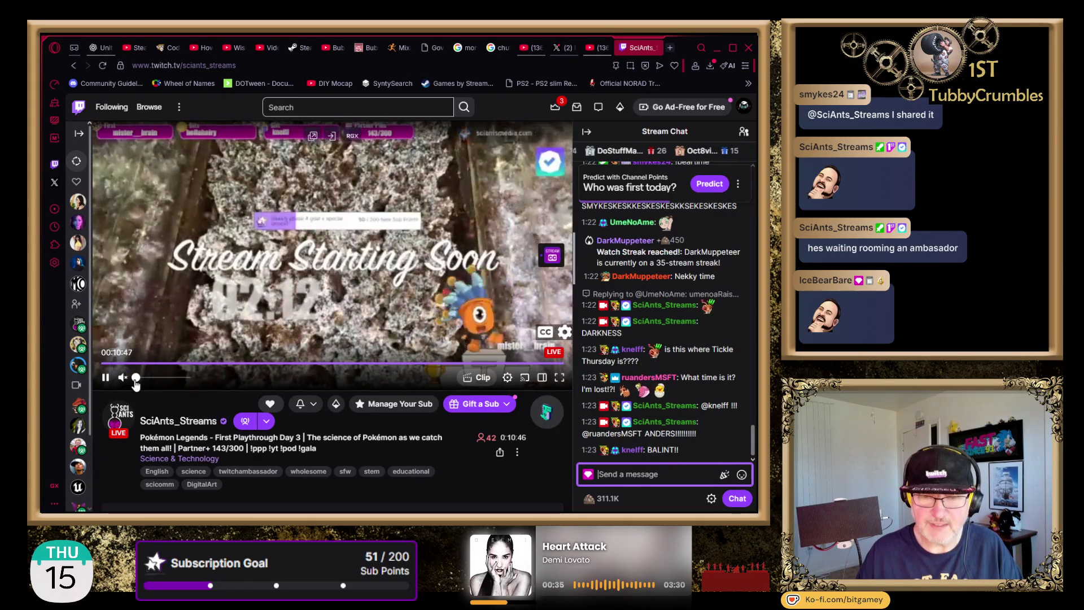
{"action": "left_click", "coordinate": [135, 381]}
{"action": "left_click_drag", "start_coordinate": [136, 381], "coordinate": [169, 377]}
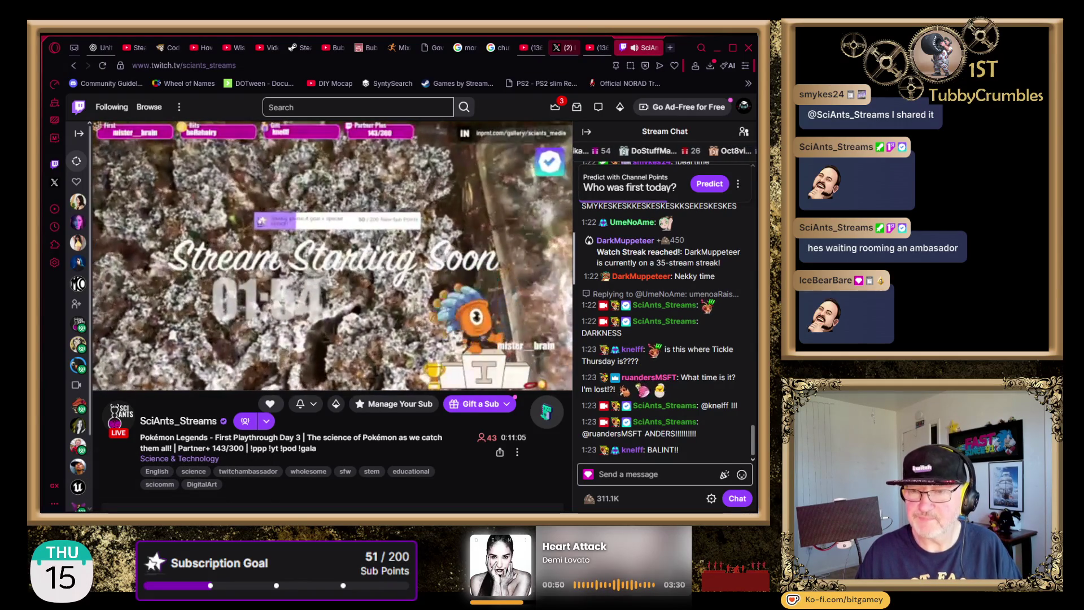
{"action": "left_click", "coordinate": [570, 47]}
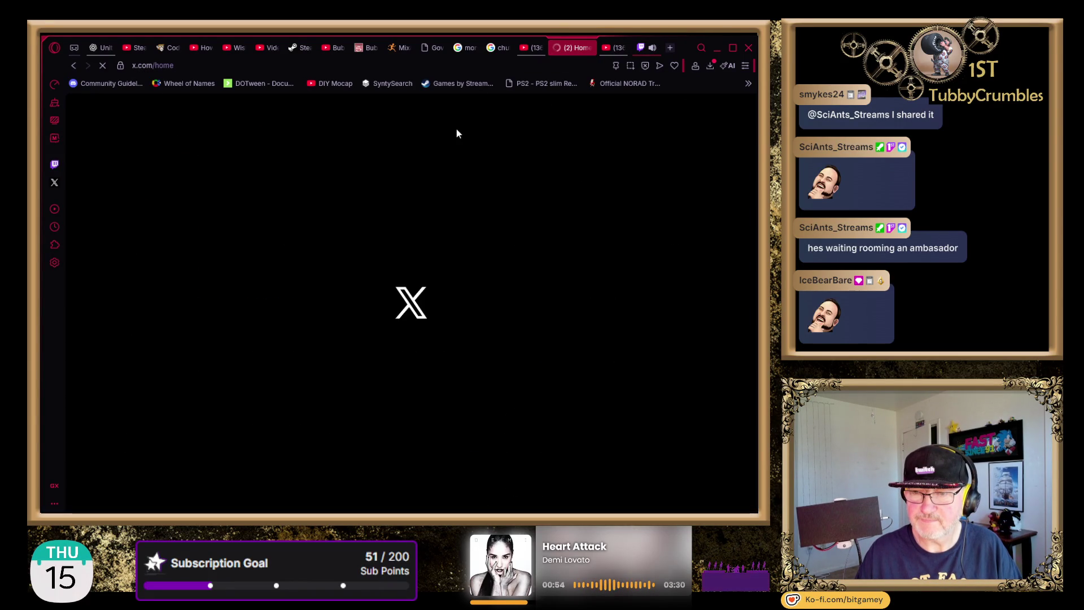
Step: Close the X tab and return to the SciAnts_Streams Twitch tab
{"action": "left_click", "coordinate": [589, 48]}
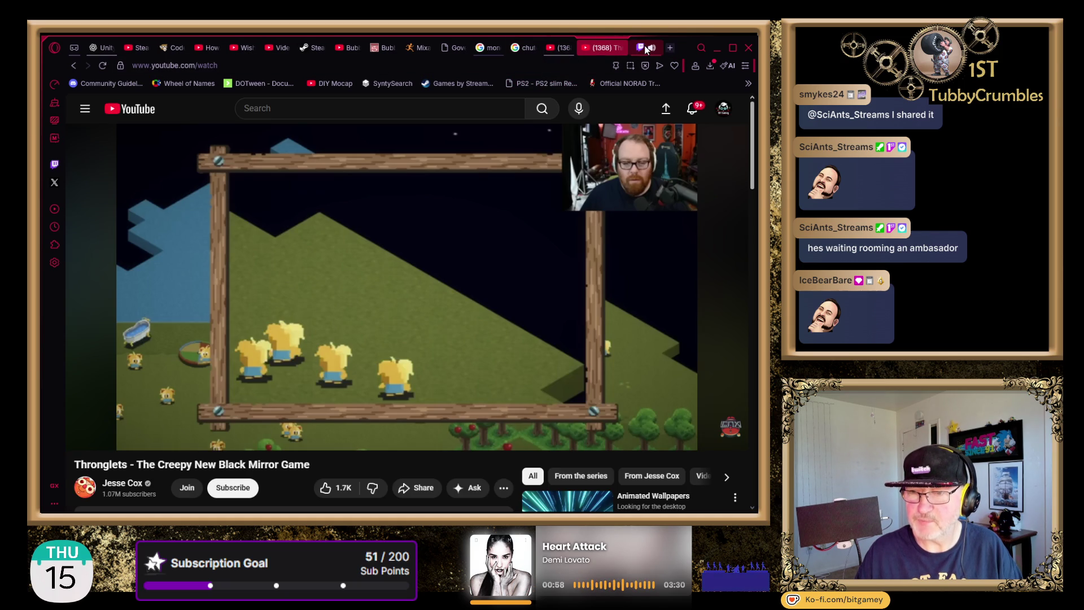
{"action": "left_click", "coordinate": [645, 45]}
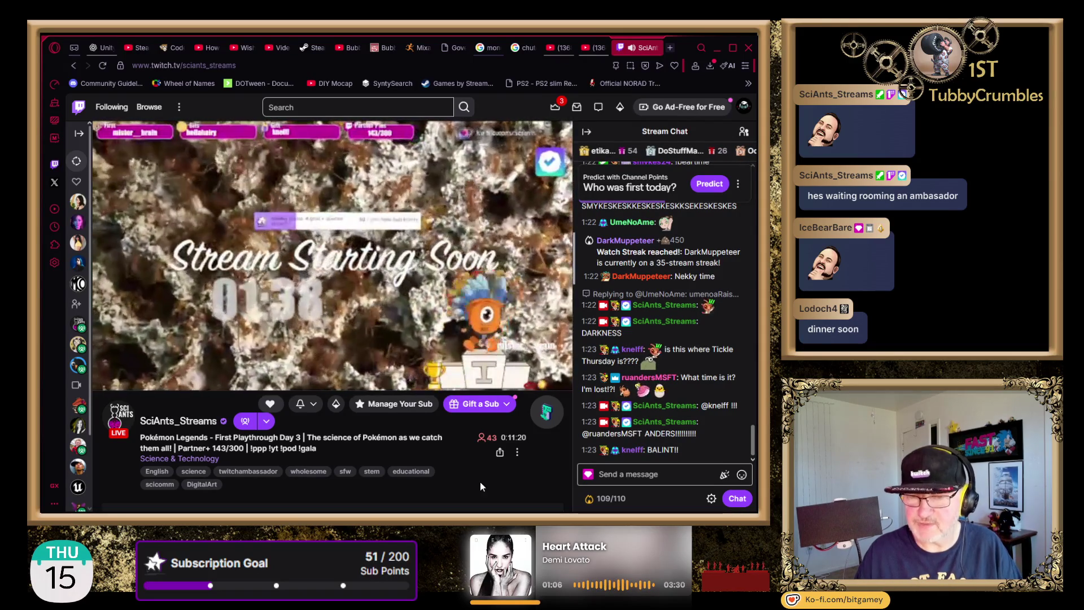
Step: Switch to the '(1368) Thronglets' YouTube tab
{"action": "left_click", "coordinate": [591, 49]}
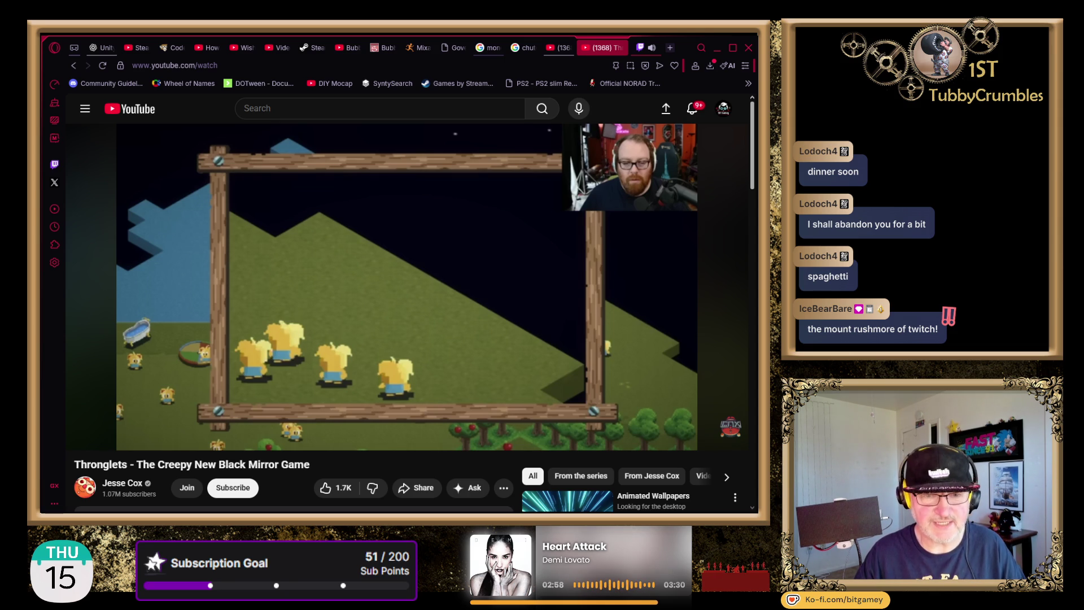
{"action": "mouse_move", "coordinate": [78, 425]}
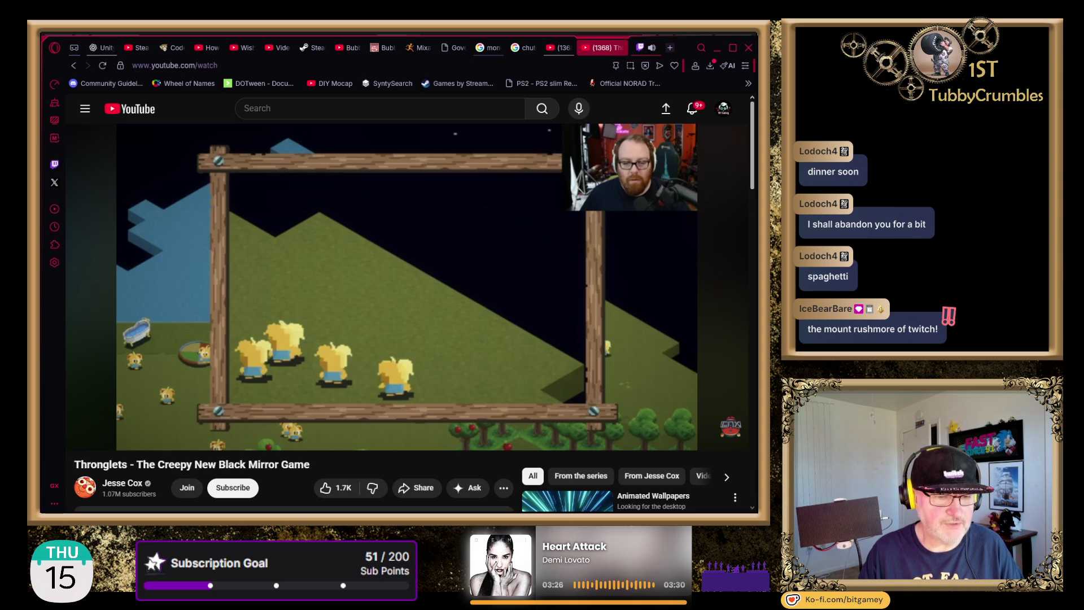
{"action": "key", "text": "alt+Tab"}
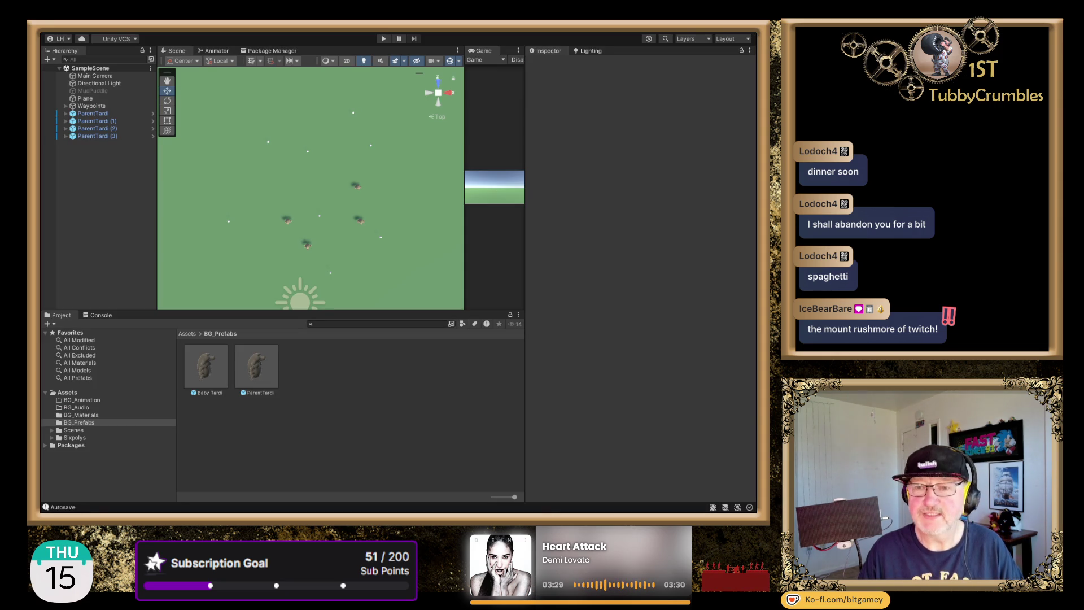
Step: Select the first ParentTardi to inspect its components, including Speed 5 and Days Left 90
{"action": "scroll", "coordinate": [386, 244], "scroll_direction": "up", "scroll_amount": 1}
{"action": "scroll", "coordinate": [386, 244], "scroll_direction": "up", "scroll_amount": 1}
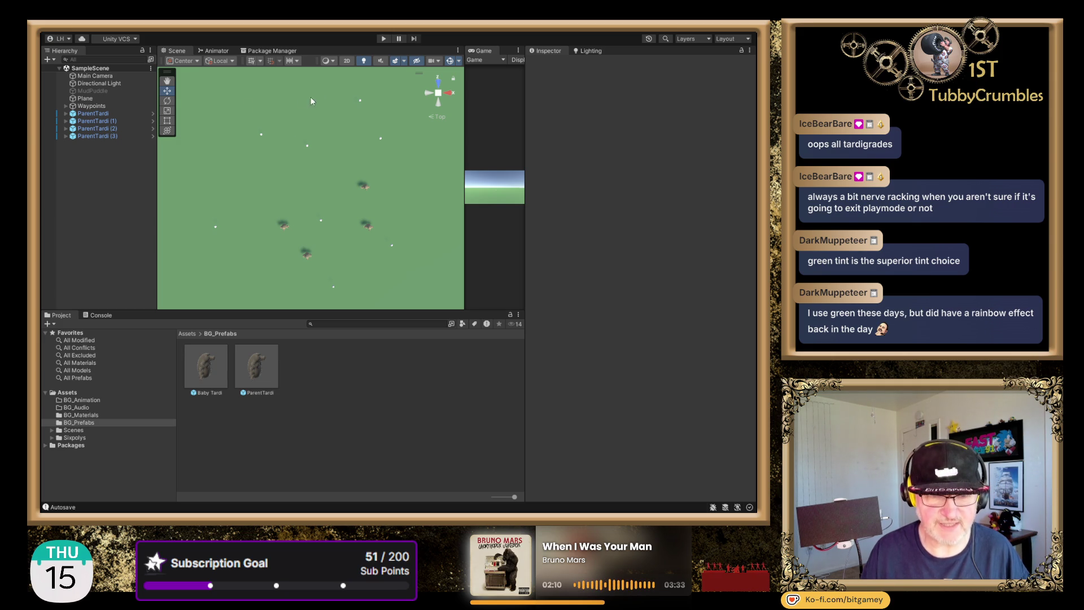
{"action": "left_click", "coordinate": [124, 114]}
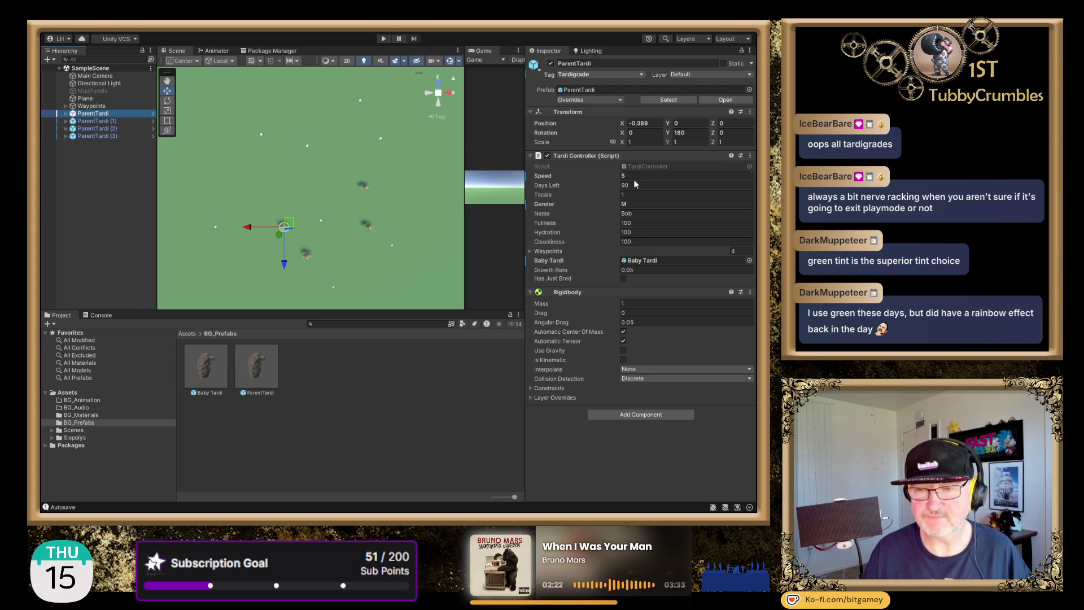
Step: Select the Baby Tardi prefab to show its Speed 0.25, Days Left 90 and Growth Rate 0.05
{"action": "left_click", "coordinate": [209, 373]}
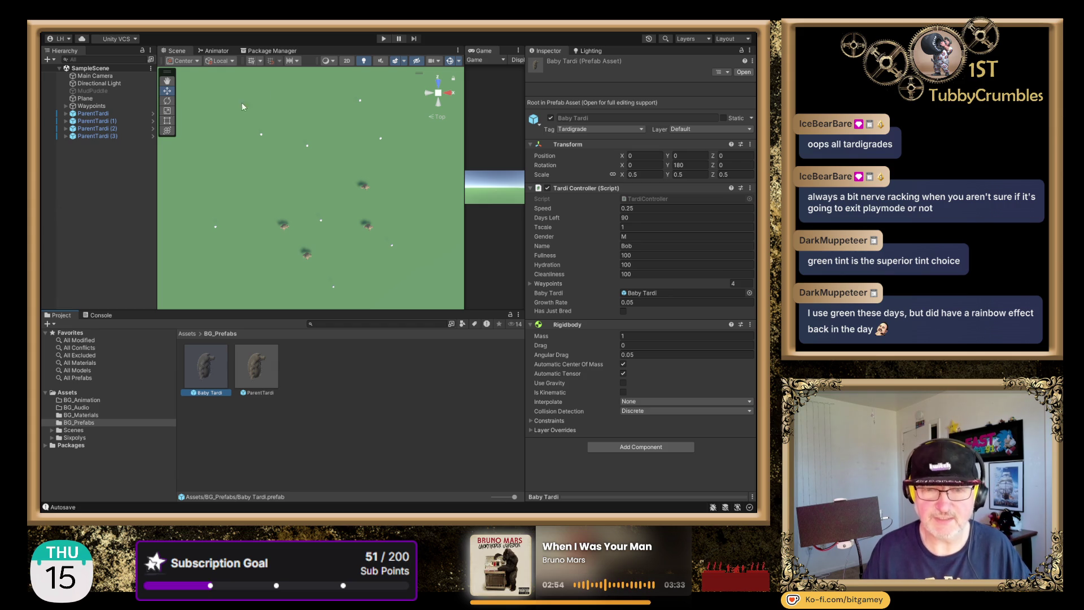
Step: Enter Play mode so the tardigrades wander and a Baby Tardi(Clone) spawns
{"action": "left_click", "coordinate": [383, 39]}
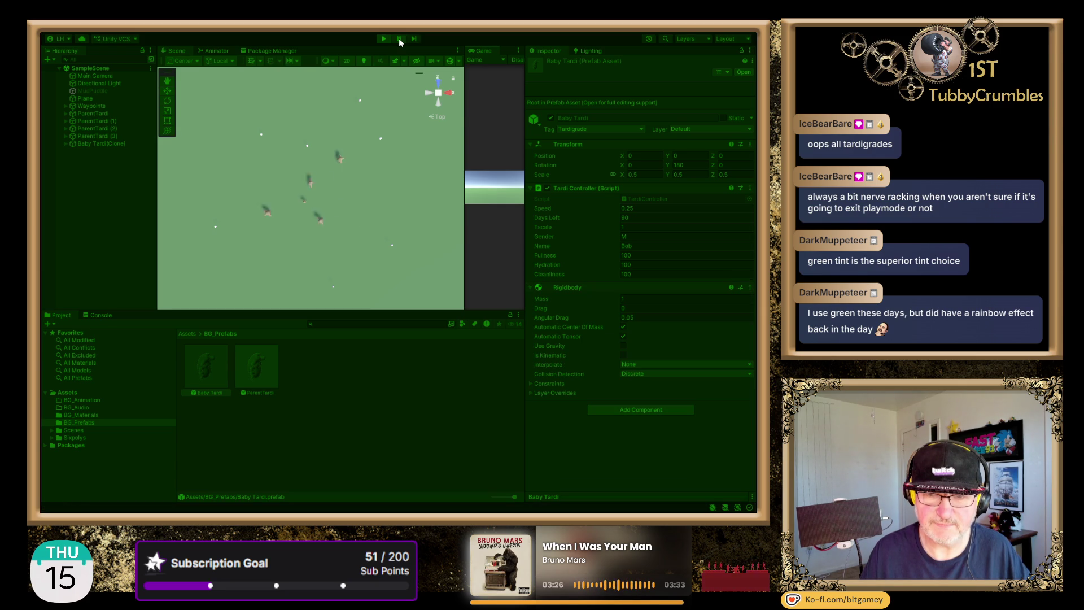
Step: Inspect ParentTardi through ParentTardi (3), noting Fullness and Hydration at 99.91908
{"action": "left_click", "coordinate": [98, 113]}
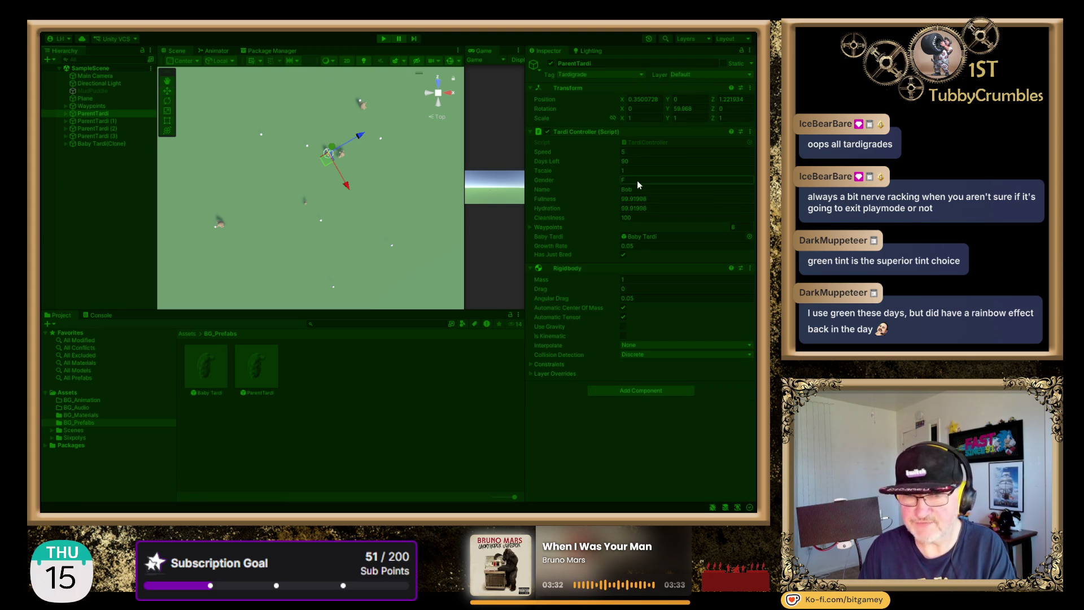
{"action": "left_click", "coordinate": [96, 120]}
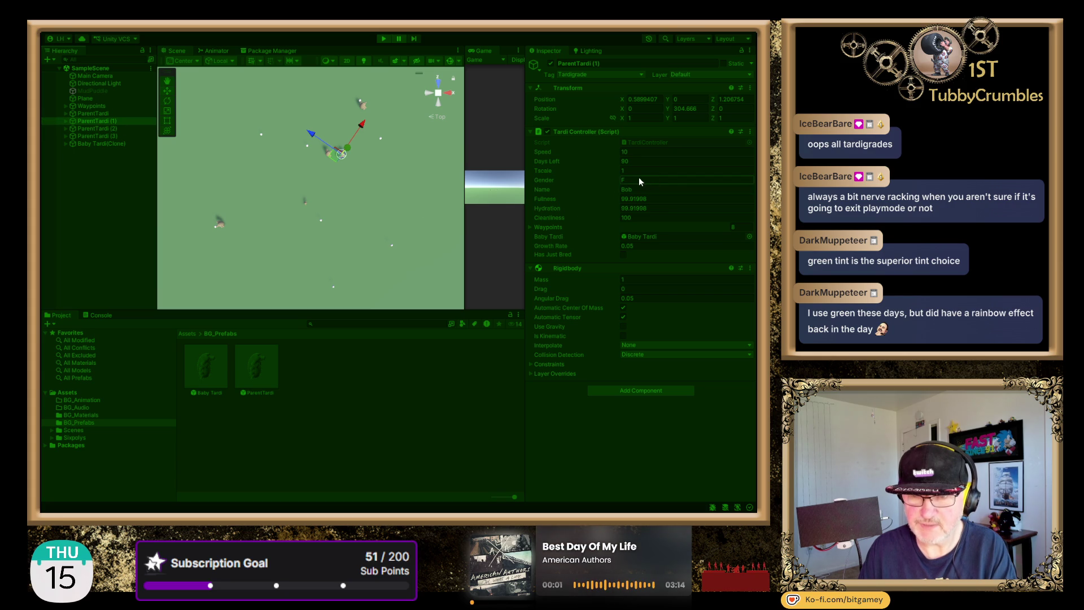
{"action": "left_click", "coordinate": [99, 128]}
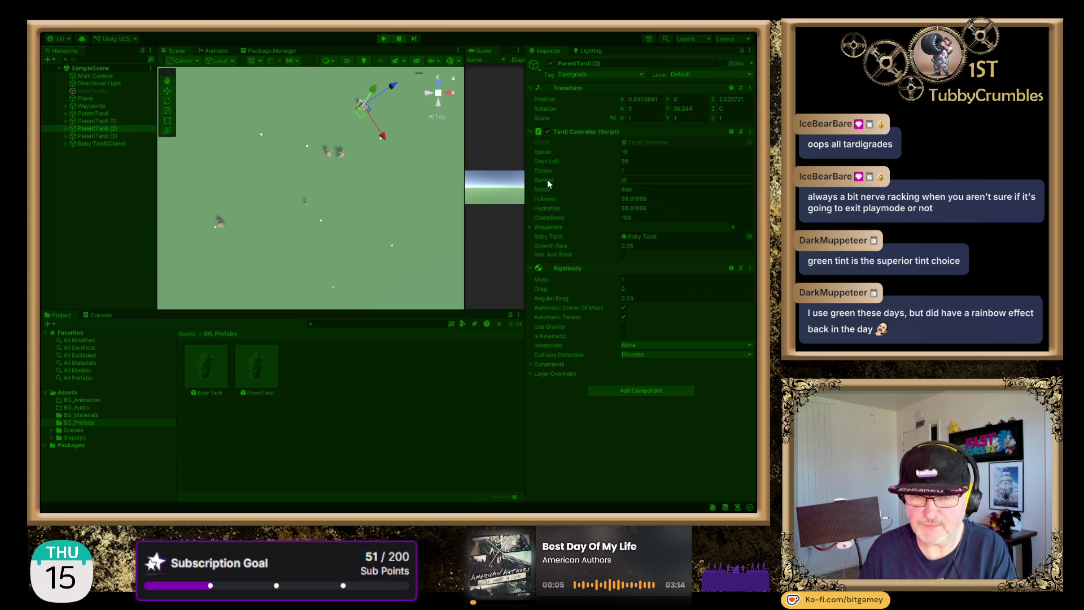
{"action": "left_click", "coordinate": [106, 135]}
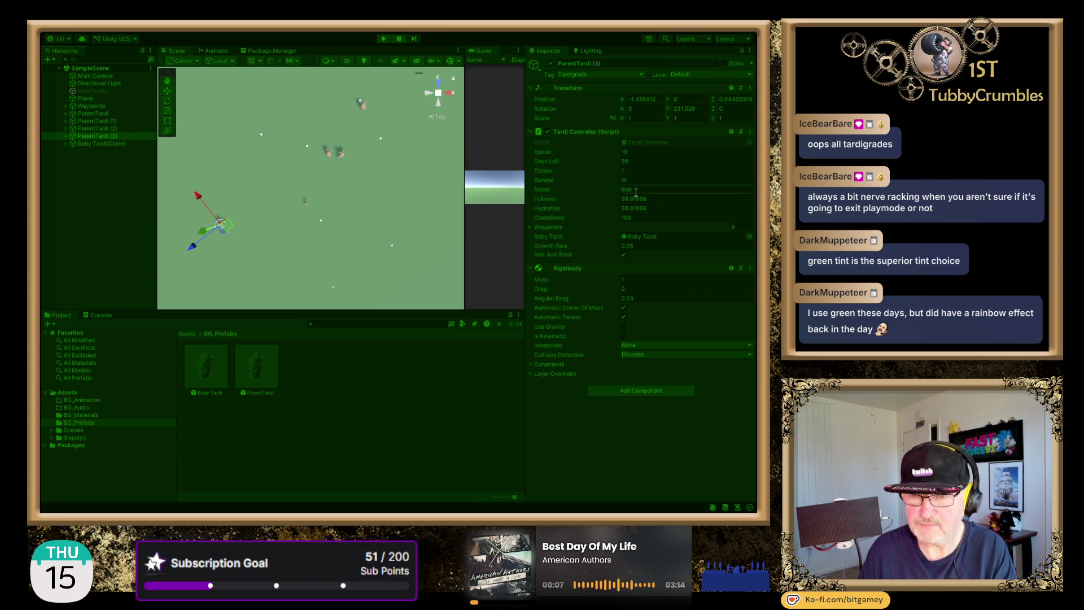